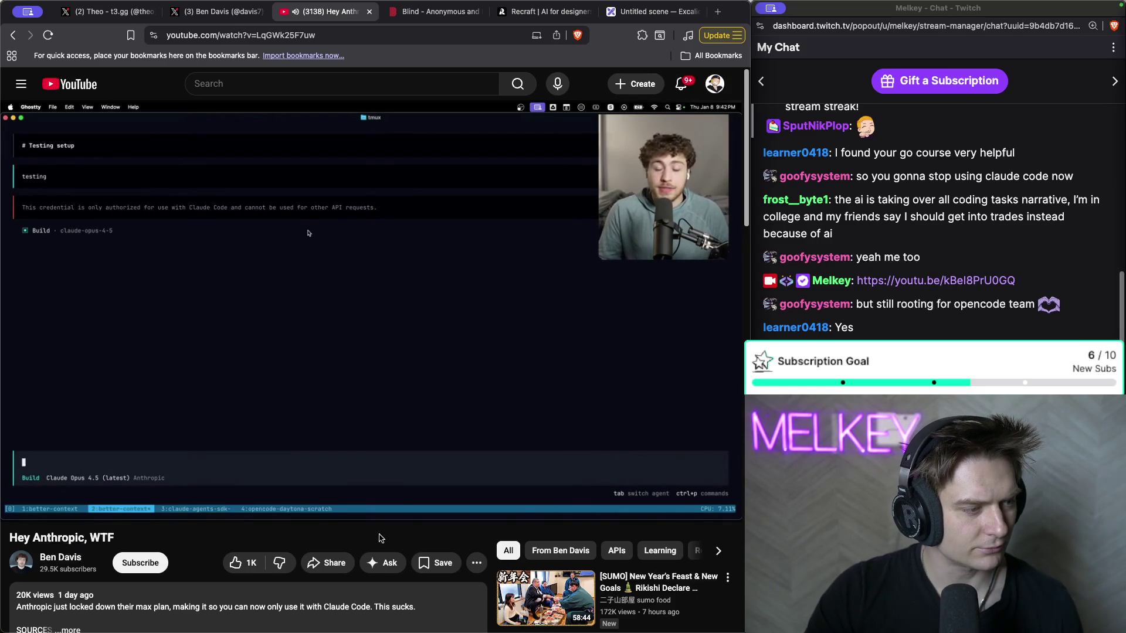
- Subscribe to the channel and pause 'Hey Anthropic, WTF' at 1:00 of 12:48
left_click(155, 563)
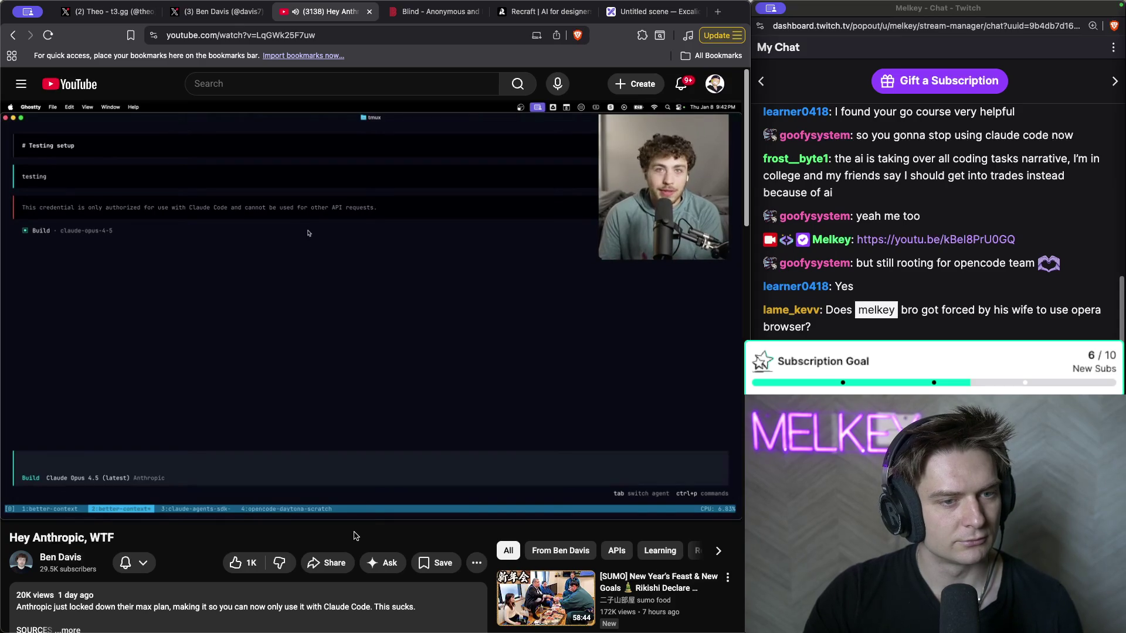
left_click(359, 309)
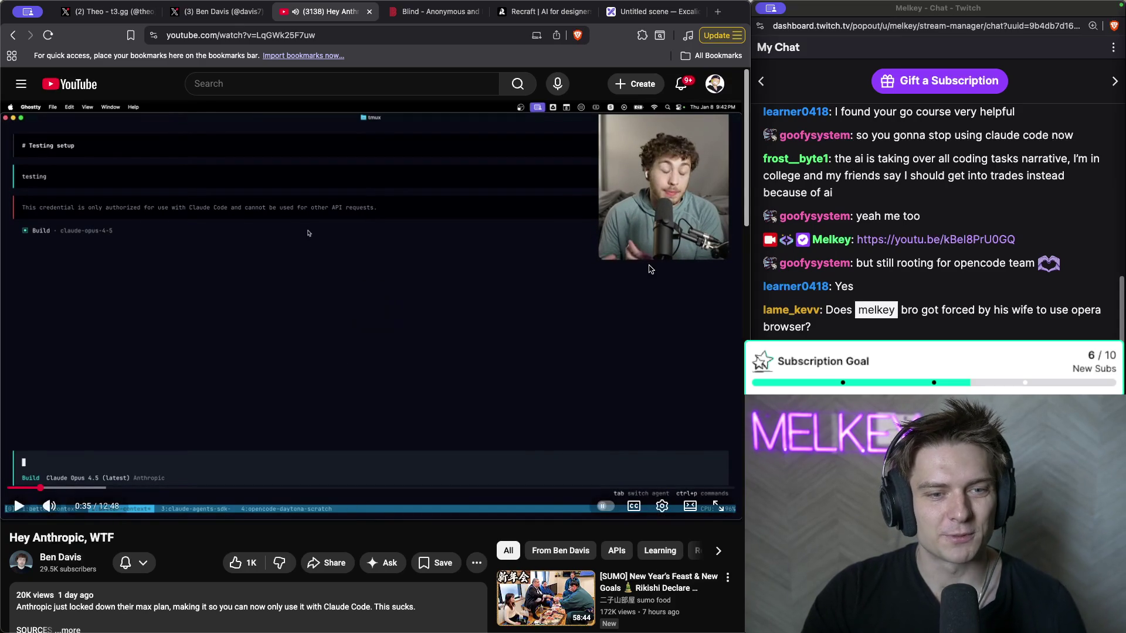
left_click(371, 342)
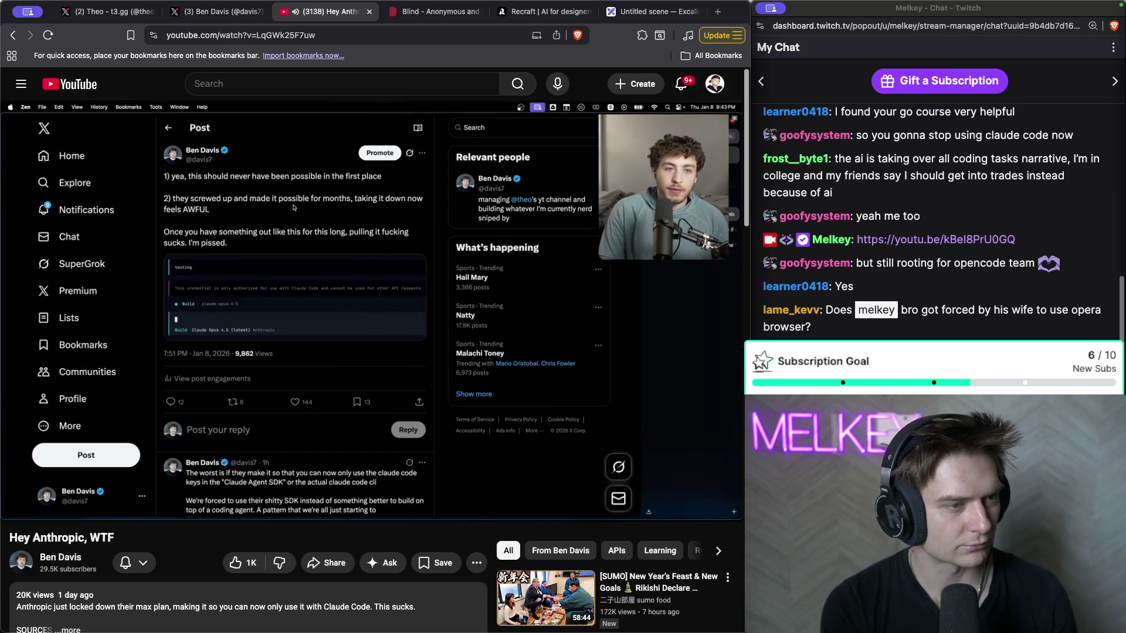
left_click(293, 158)
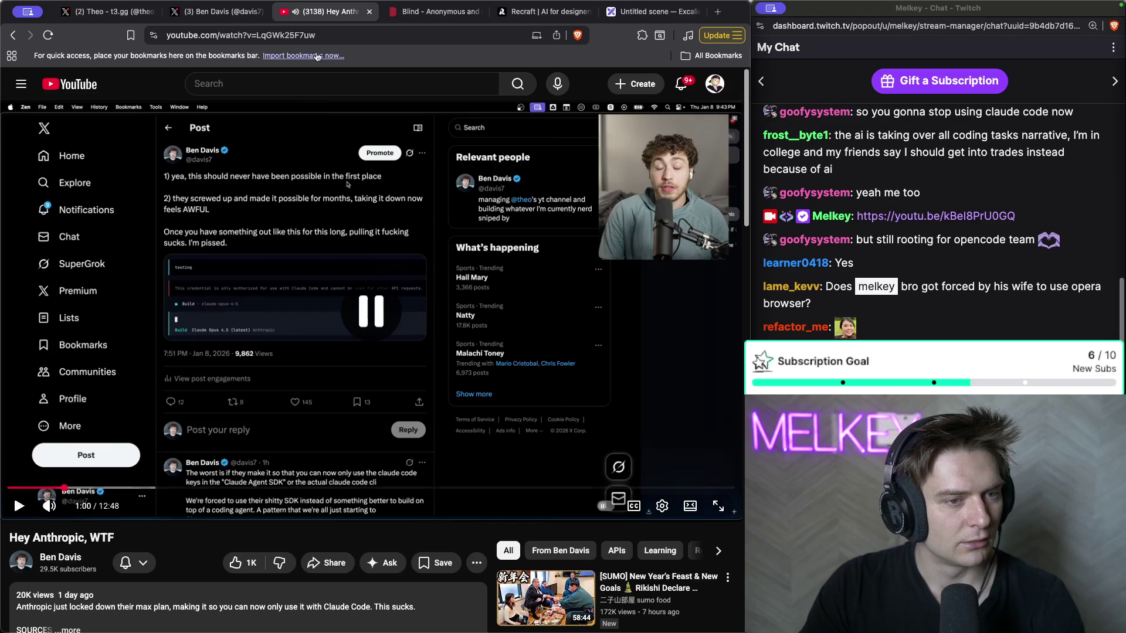
key("super+Tab")
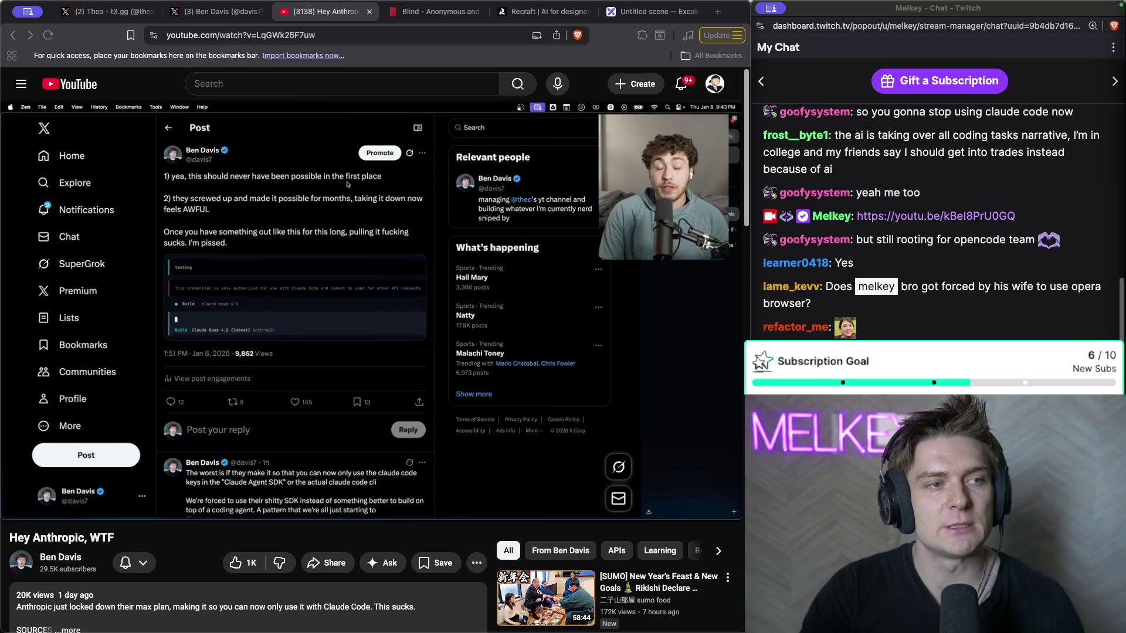
- Search Google for 'opencode' in a new tab and open the opencode.ai homepage
left_click(718, 12)
type("op")
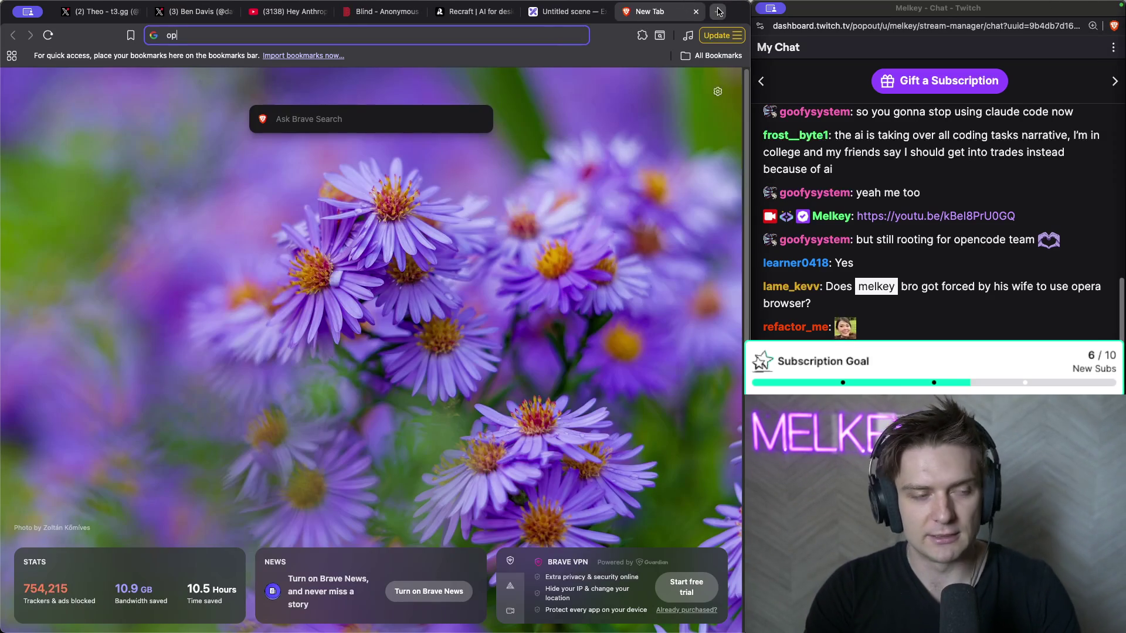
type("encode")
key("Return")
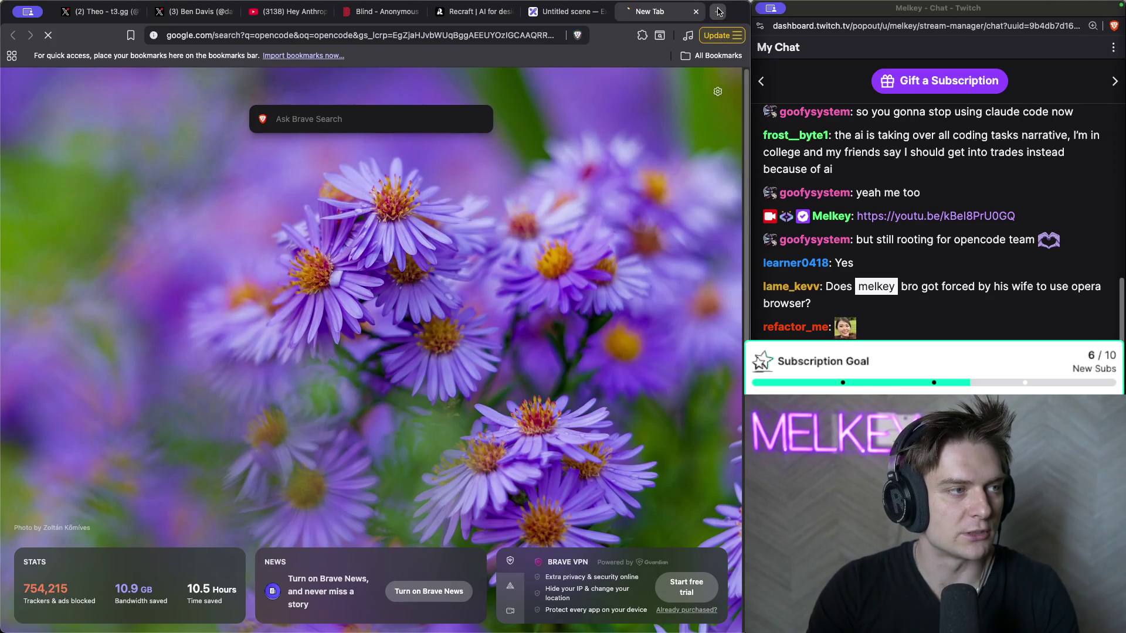
left_click(315, 383)
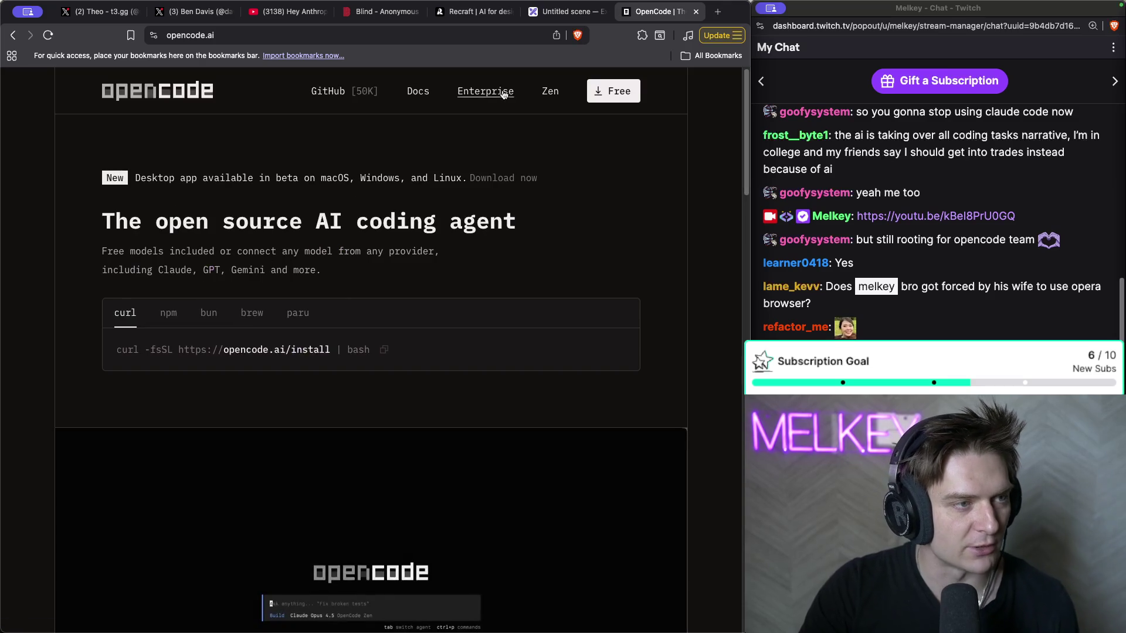
- Scroll through the anomalyco/opencode GitHub repository, then return to the YouTube video
left_click(311, 95)
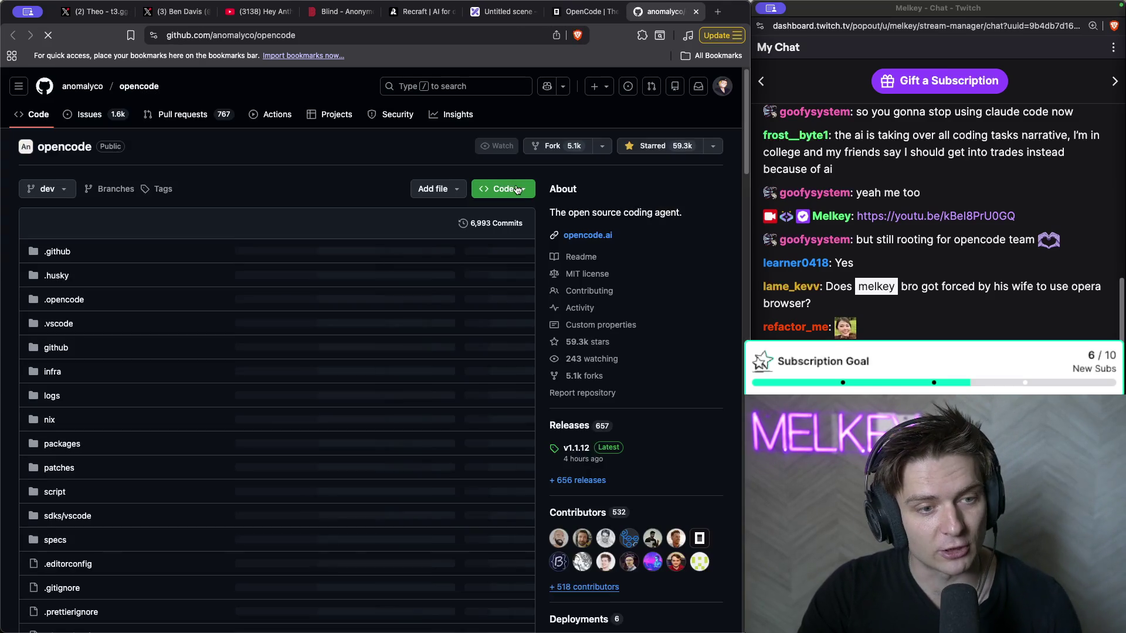
scroll(609, 283, "down", 1)
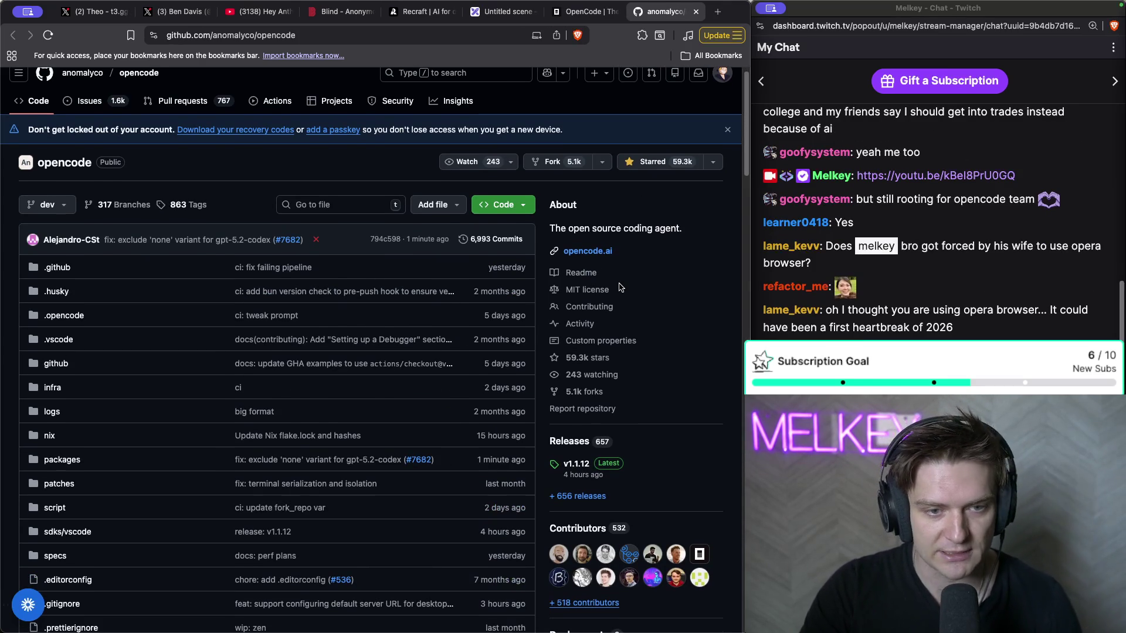
scroll(620, 288, "down", 3)
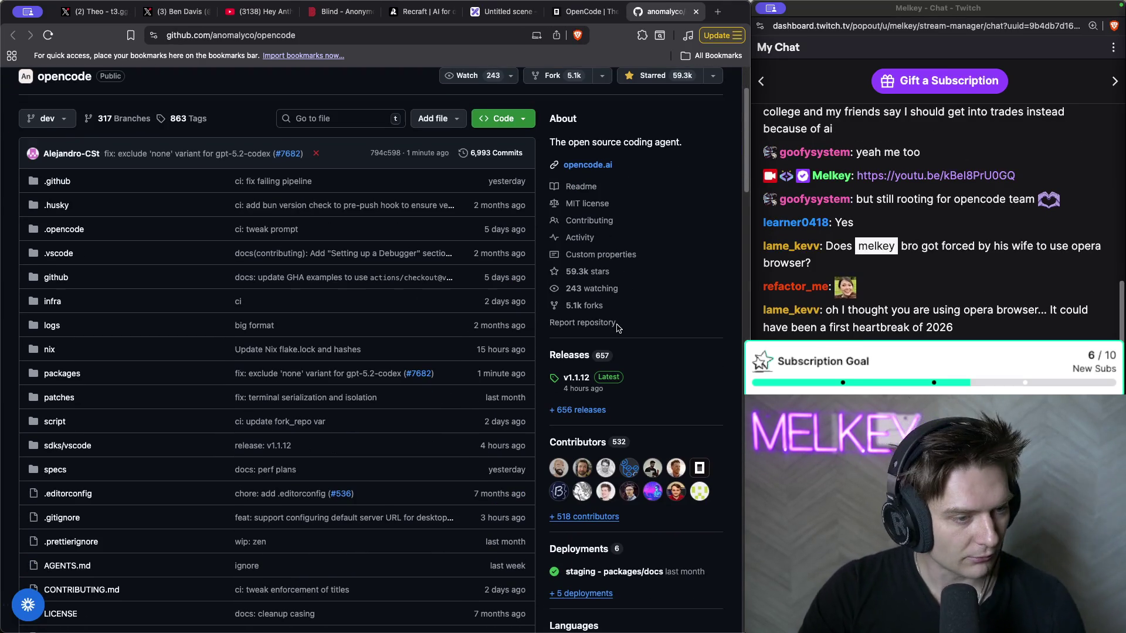
scroll(616, 328, "down", 3)
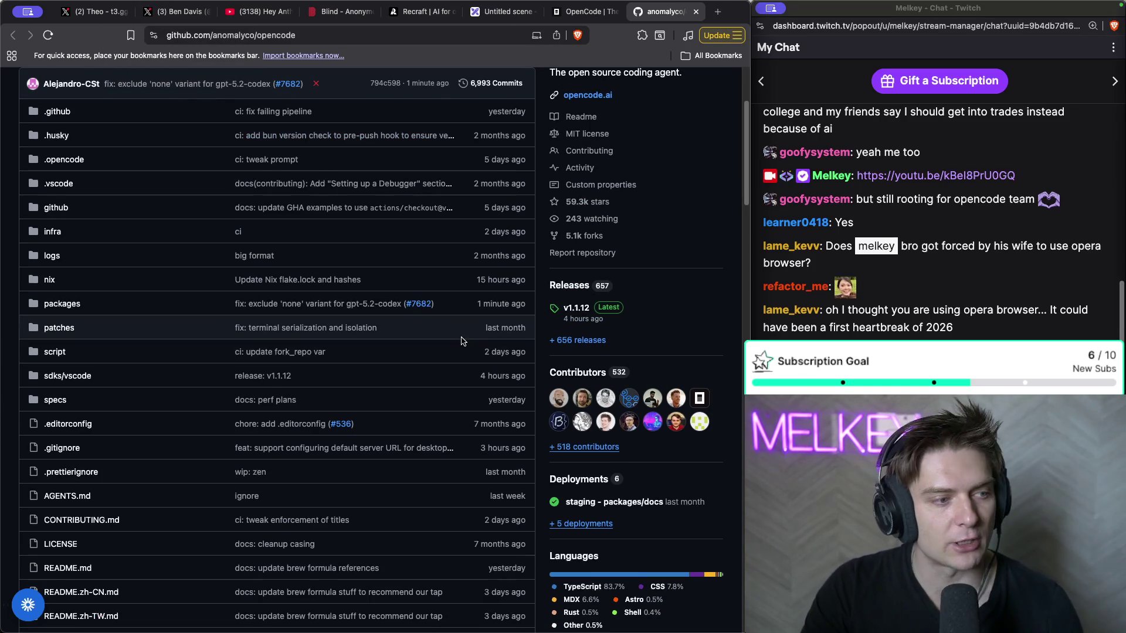
scroll(740, 258, "down", 3)
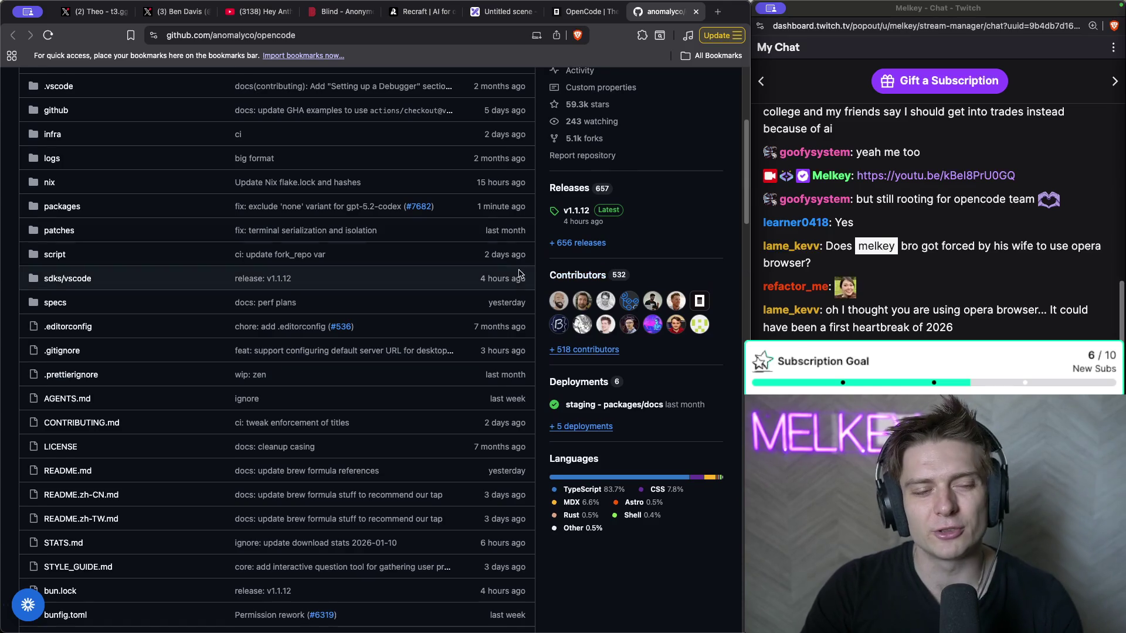
scroll(527, 296, "up", 3)
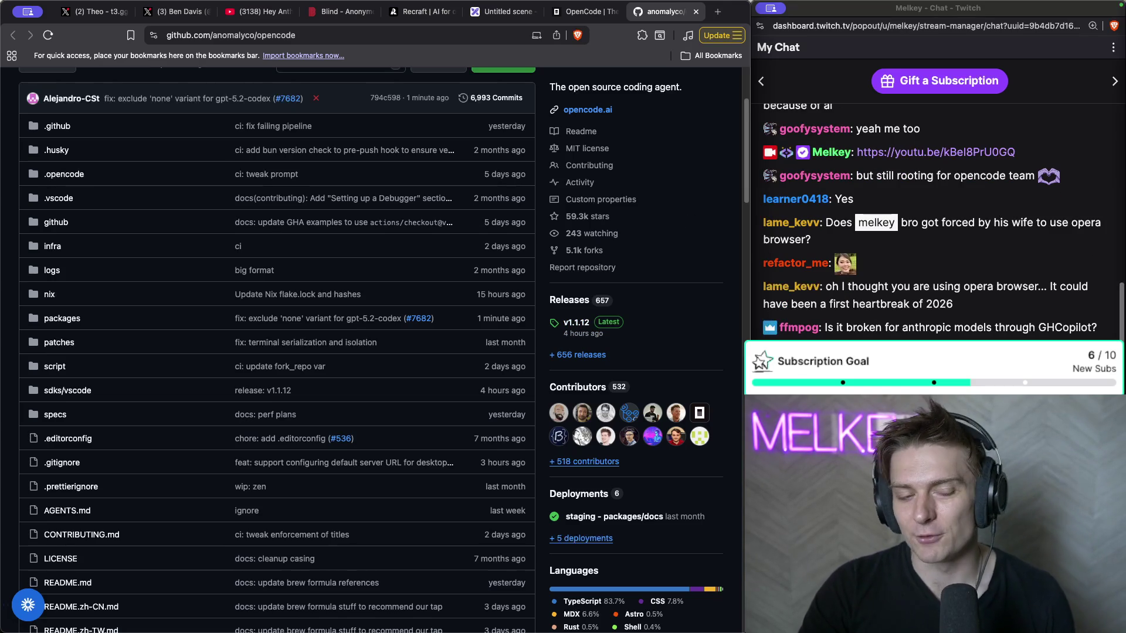
key("super+grave")
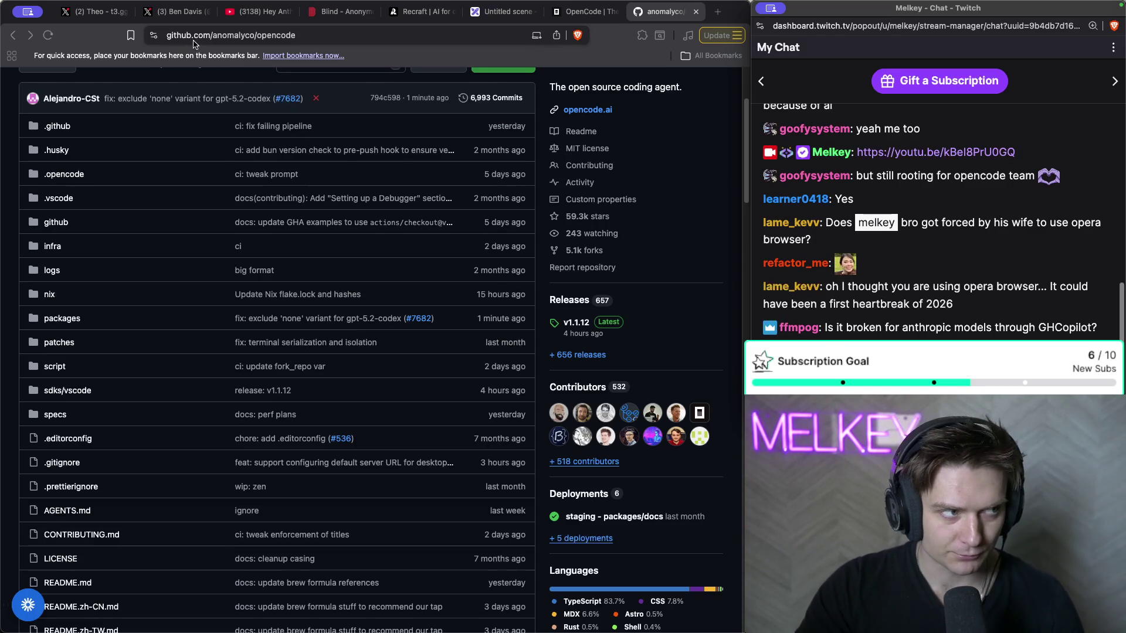
left_click(237, 15)
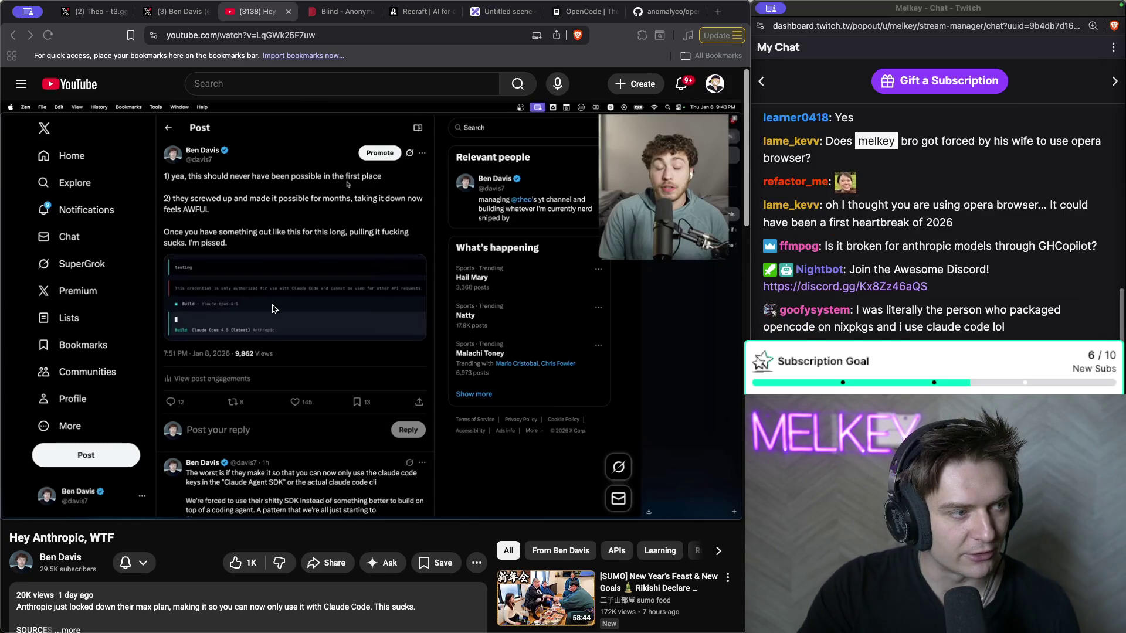
- Play 'Hey Anthropic, WTF' in stretches and leave it paused at 1:40
left_click(228, 345)
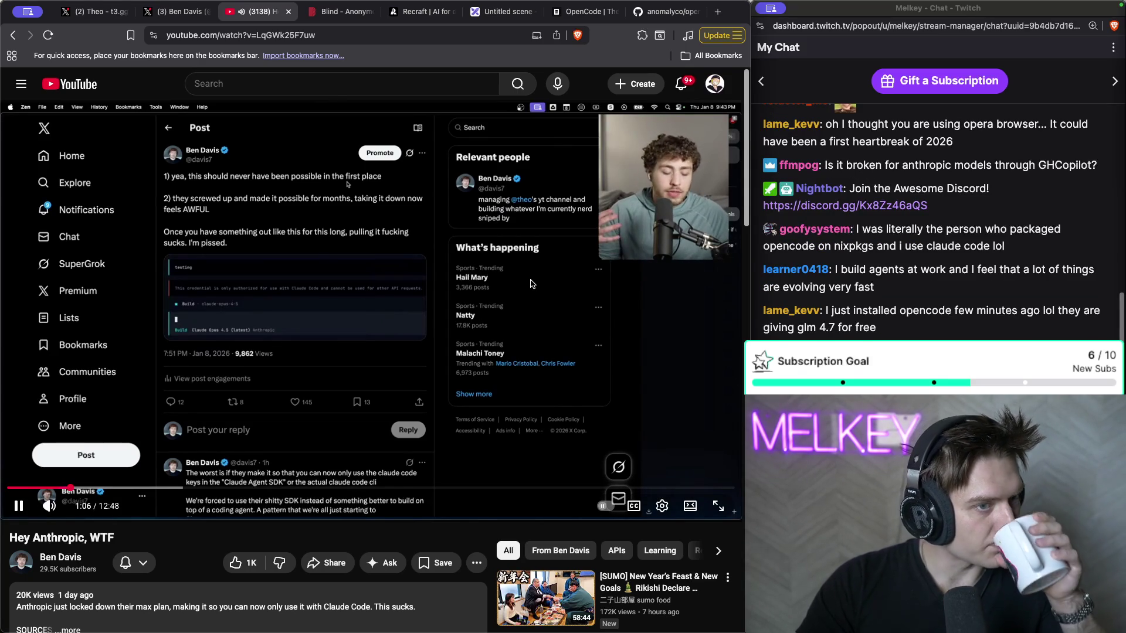
left_click(458, 196)
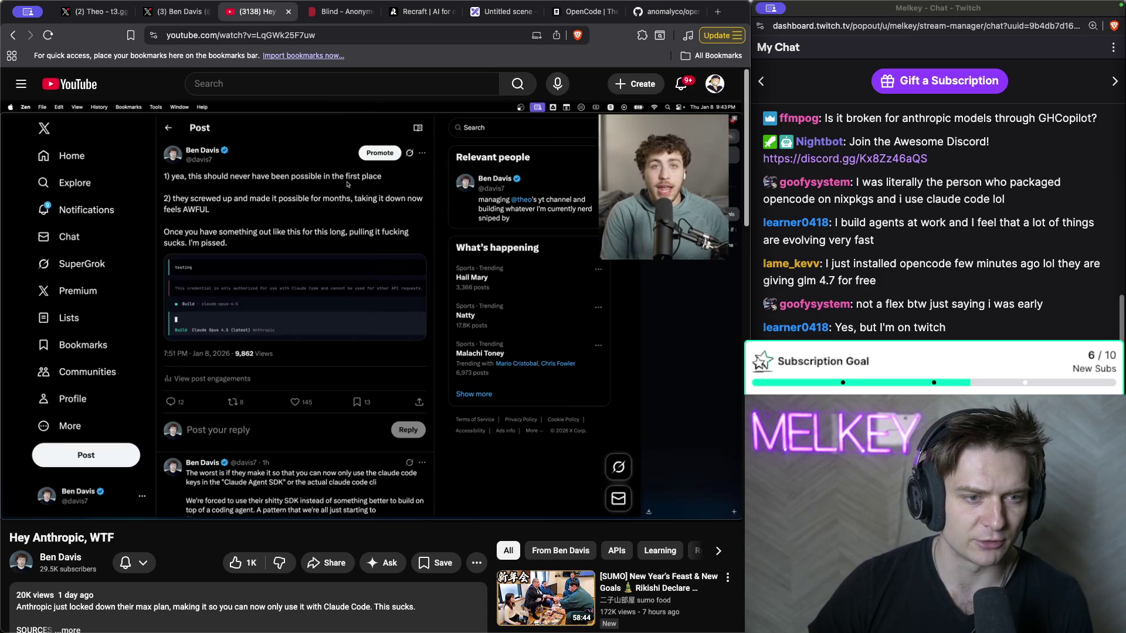
left_click(456, 341)
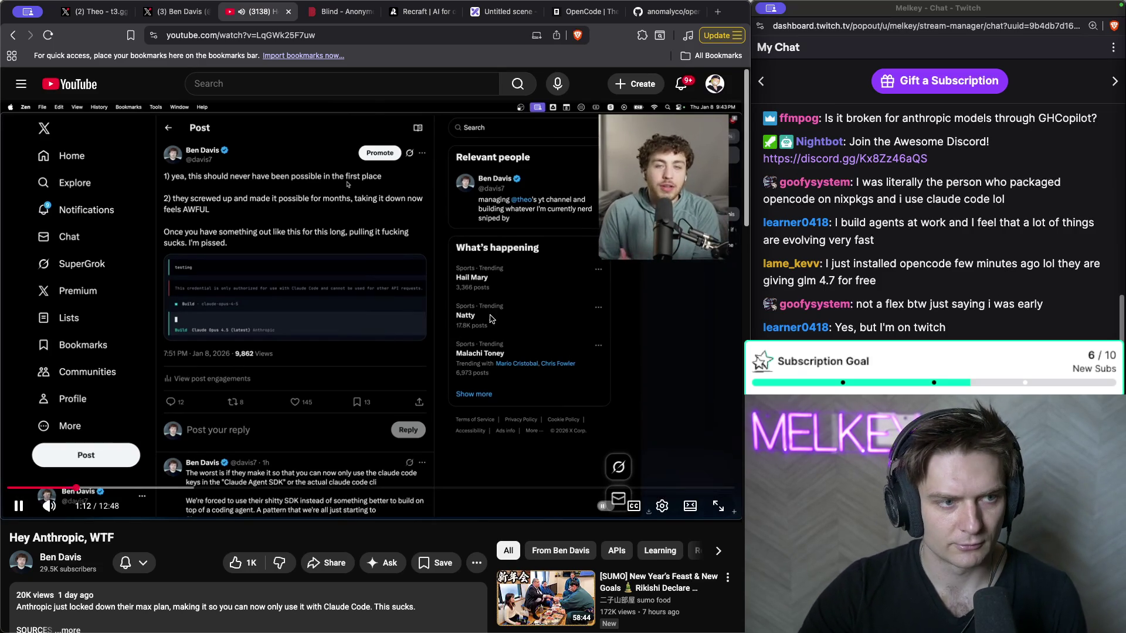
left_click(456, 342)
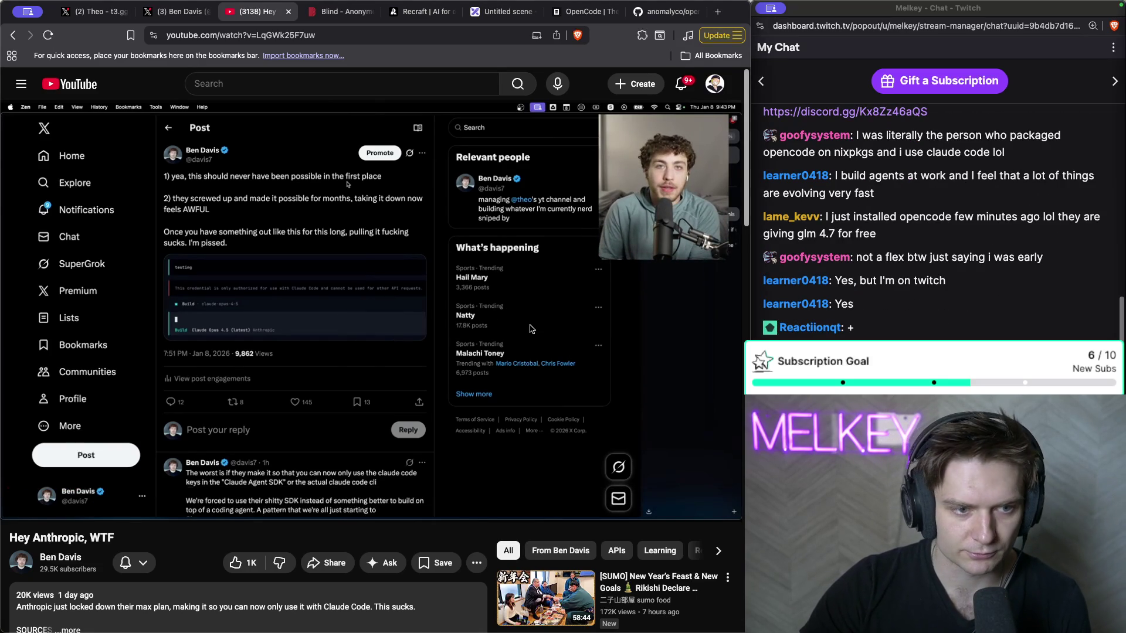
left_click(512, 344)
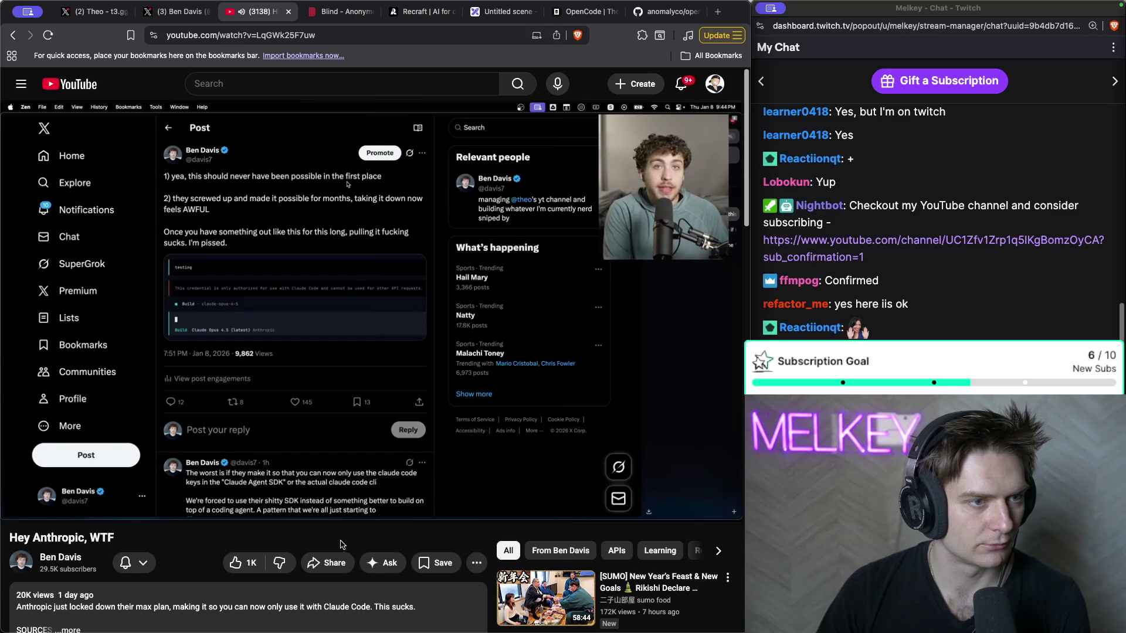
key("space")
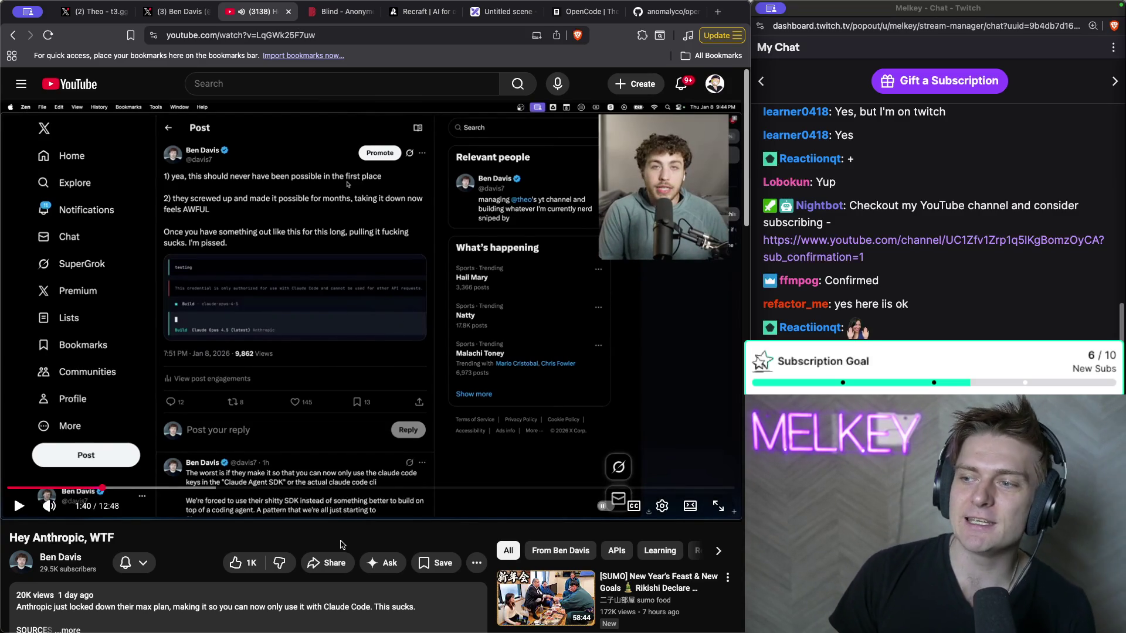
left_click(164, 18)
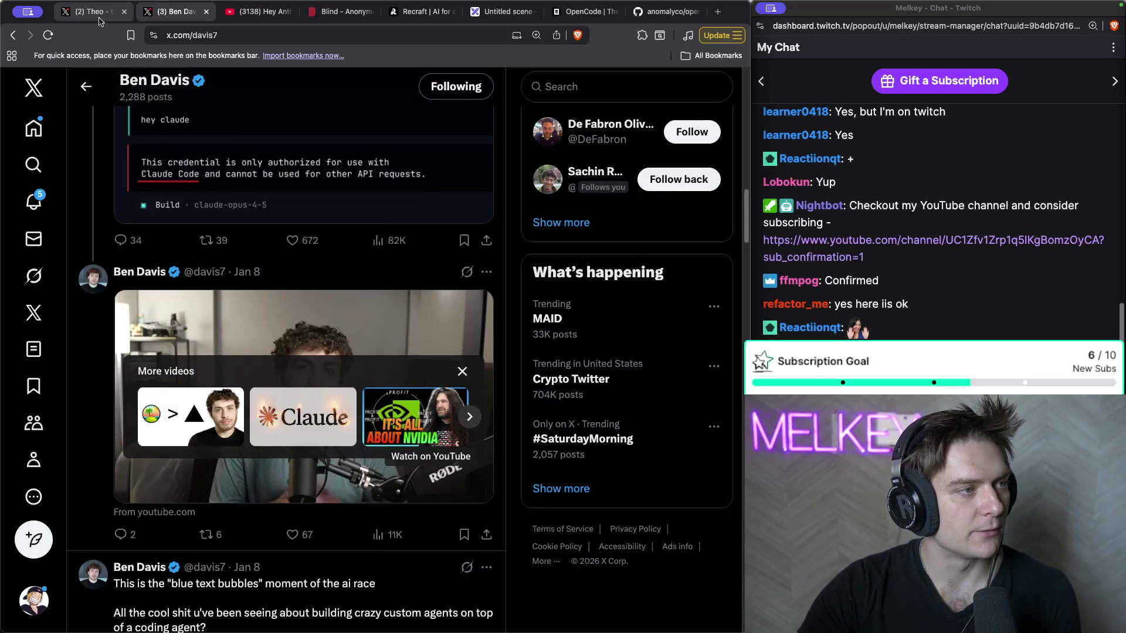
- Scroll both creators' X timelines, including the 'Rushed out the vid. This change sucks.' post
left_click(94, 12)
scroll(245, 165, "down", 3)
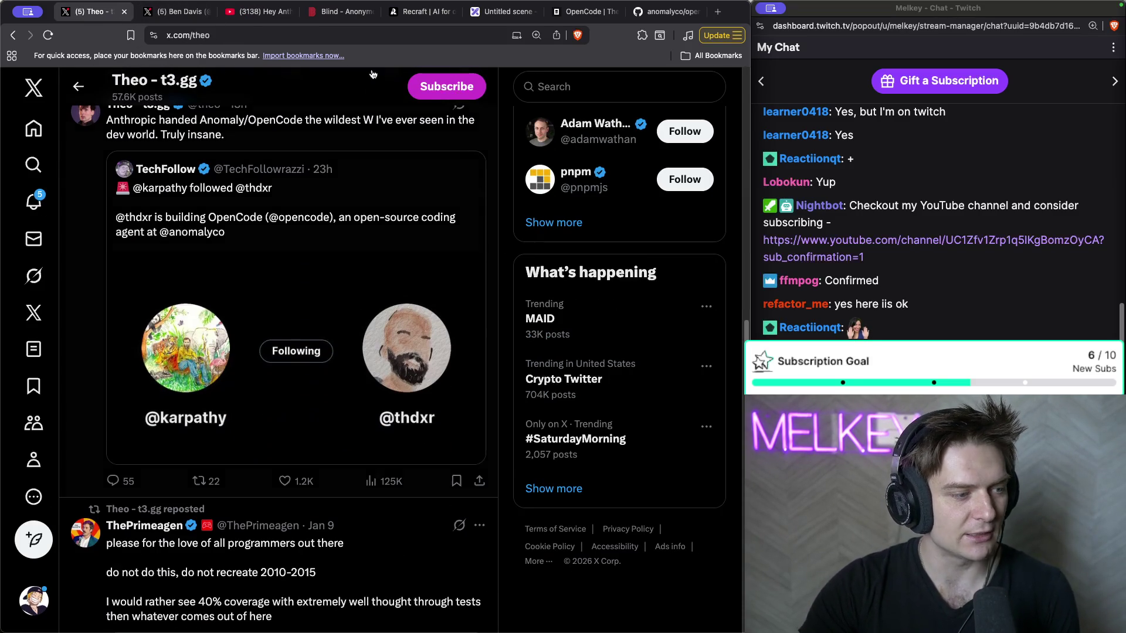
left_click(179, 13)
scroll(344, 238, "down", 3)
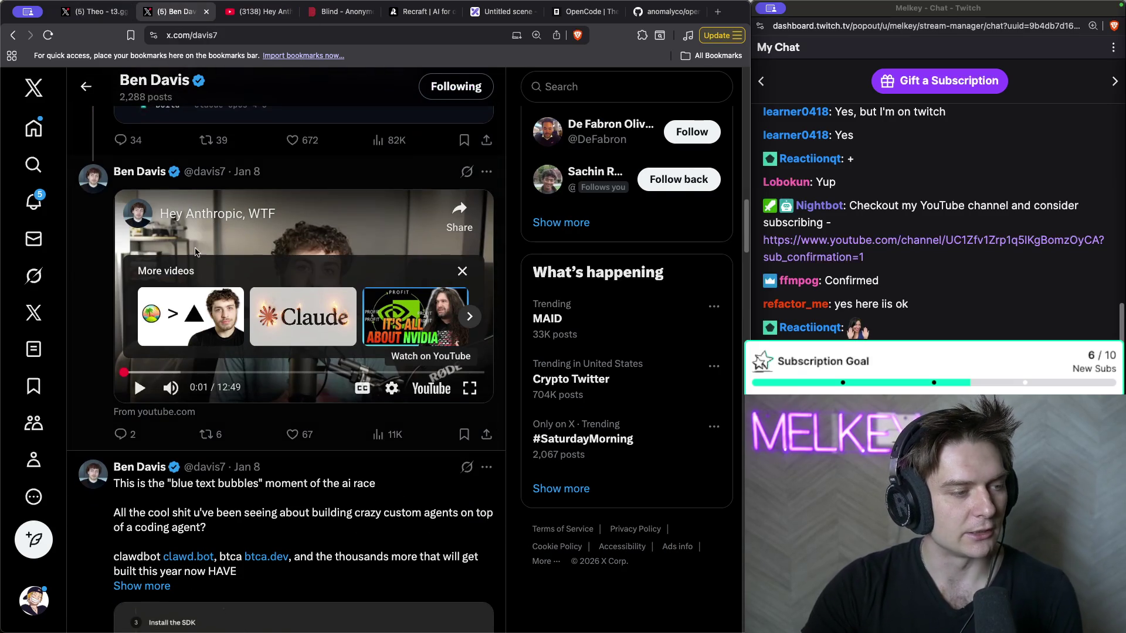
scroll(234, 311, "down", 9)
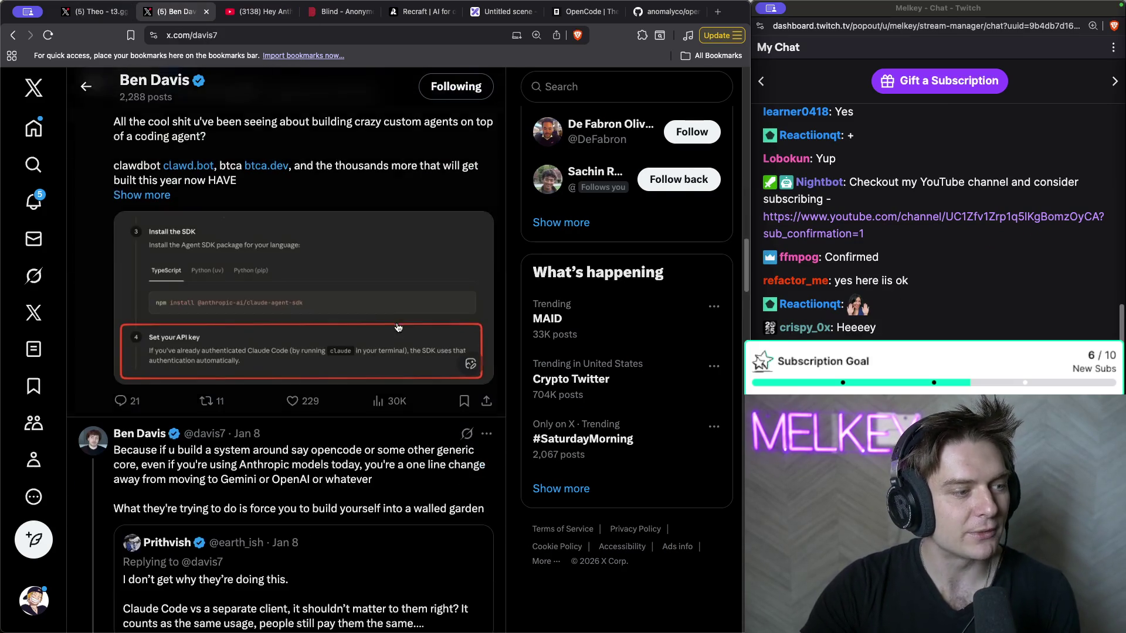
scroll(233, 311, "up", 1)
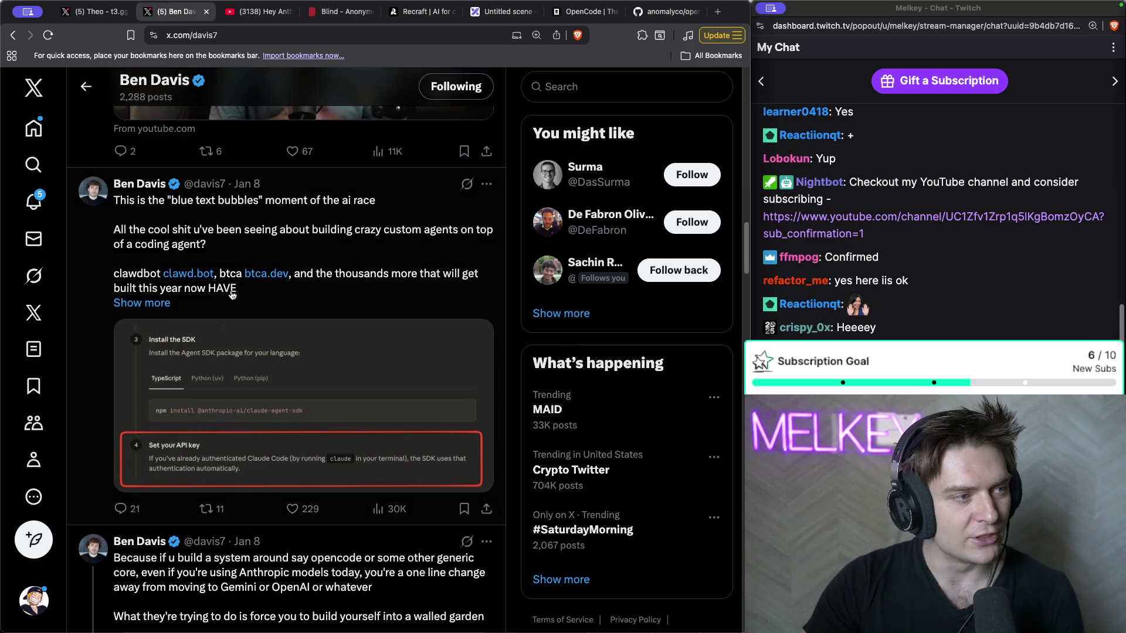
scroll(194, 268, "up", 5)
scroll(204, 167, "up", 4)
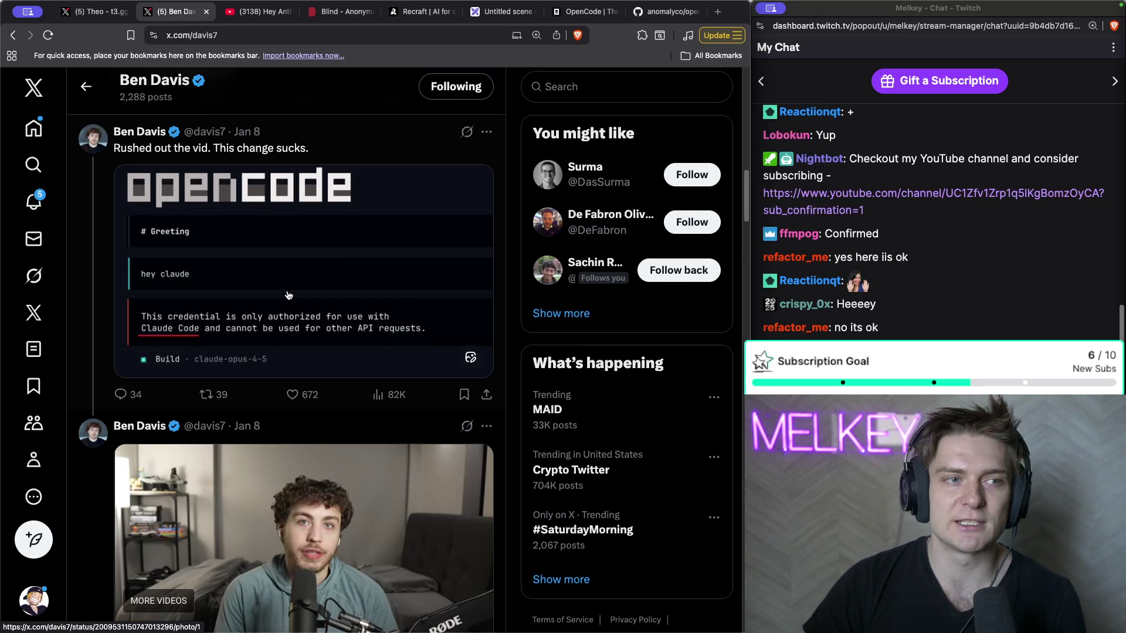
left_click(577, 11)
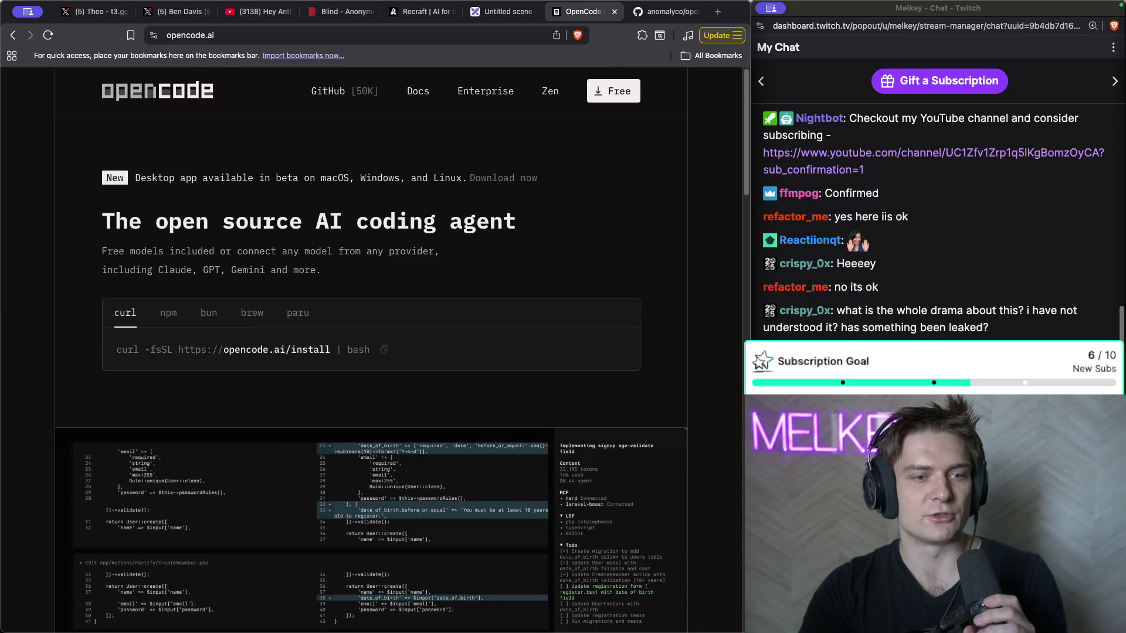
- Open a blank tab beside the OpenCode homepage and start a 'claude code' search
left_click(989, 204)
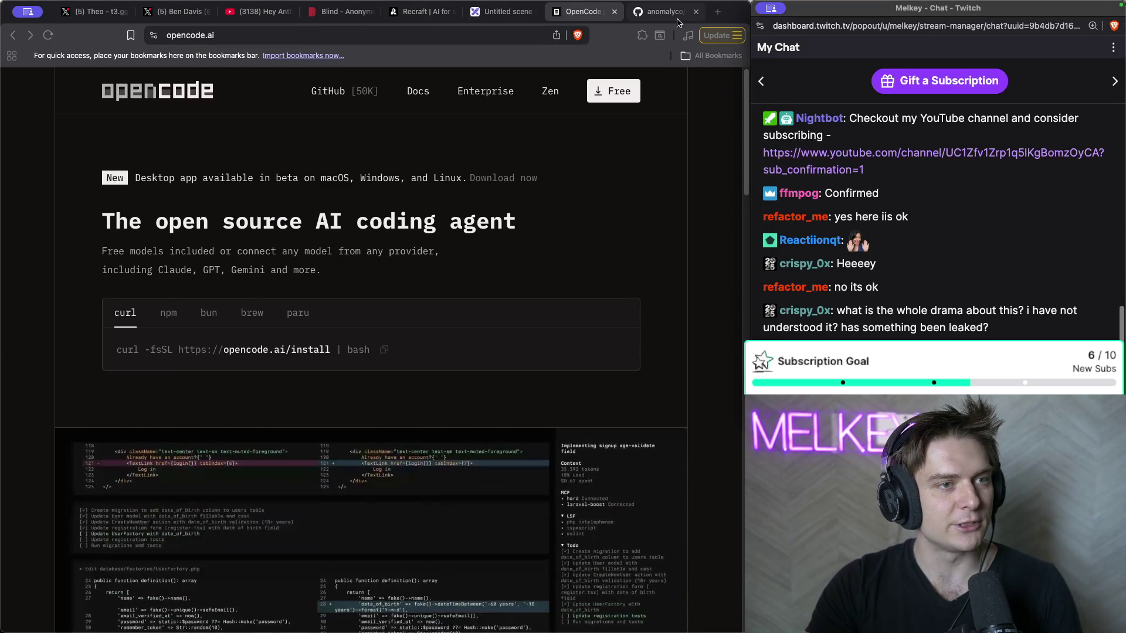
left_click(720, 18)
left_click(720, 17)
type("co")
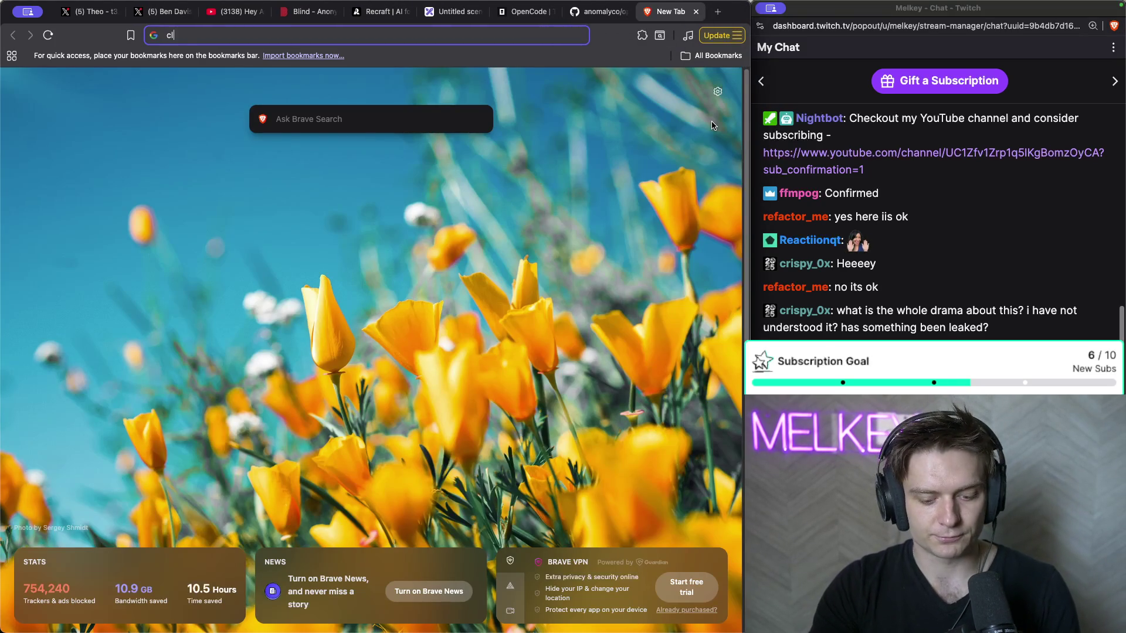
type("de co")
- Open the Claude Code Docs overview from the 'claude code' search, then return to OpenCode
key("Return")
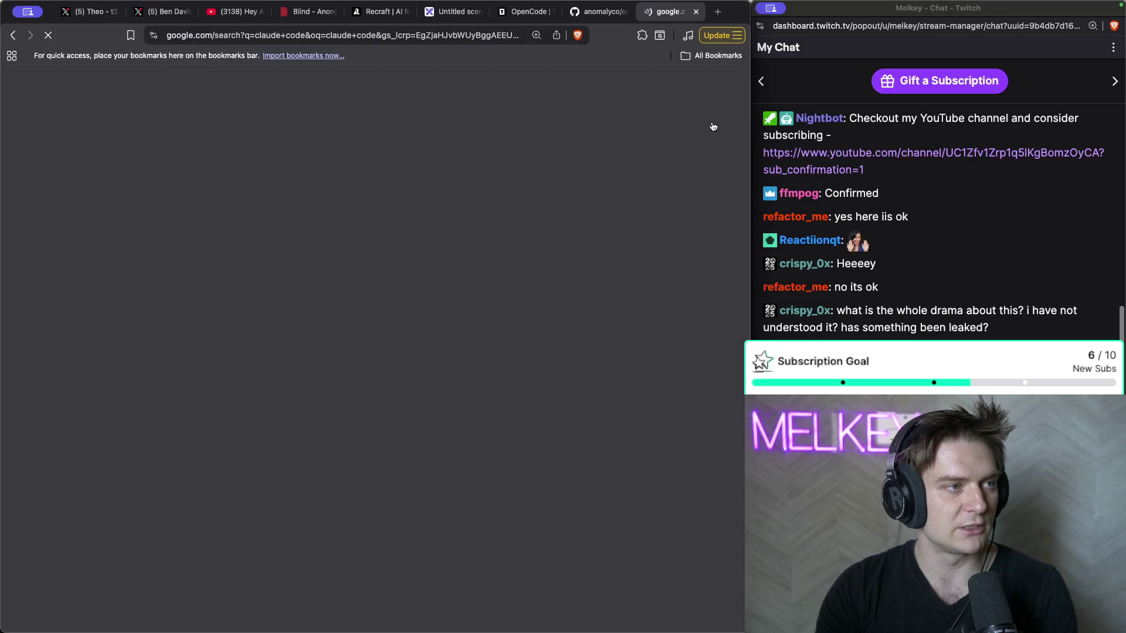
left_click(156, 232)
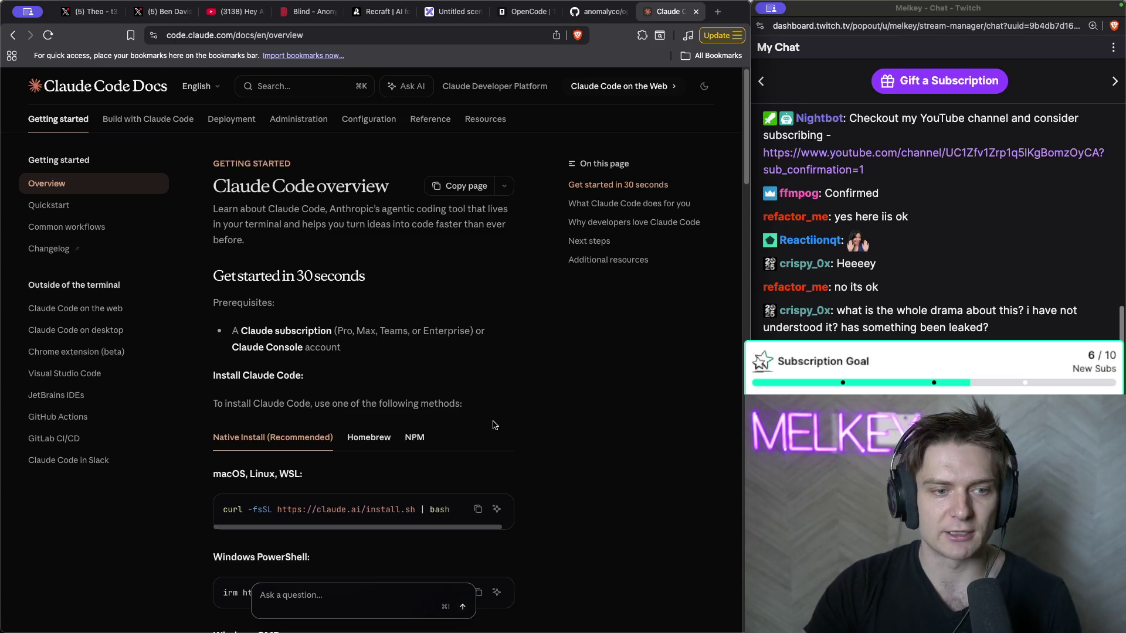
left_click(504, 11)
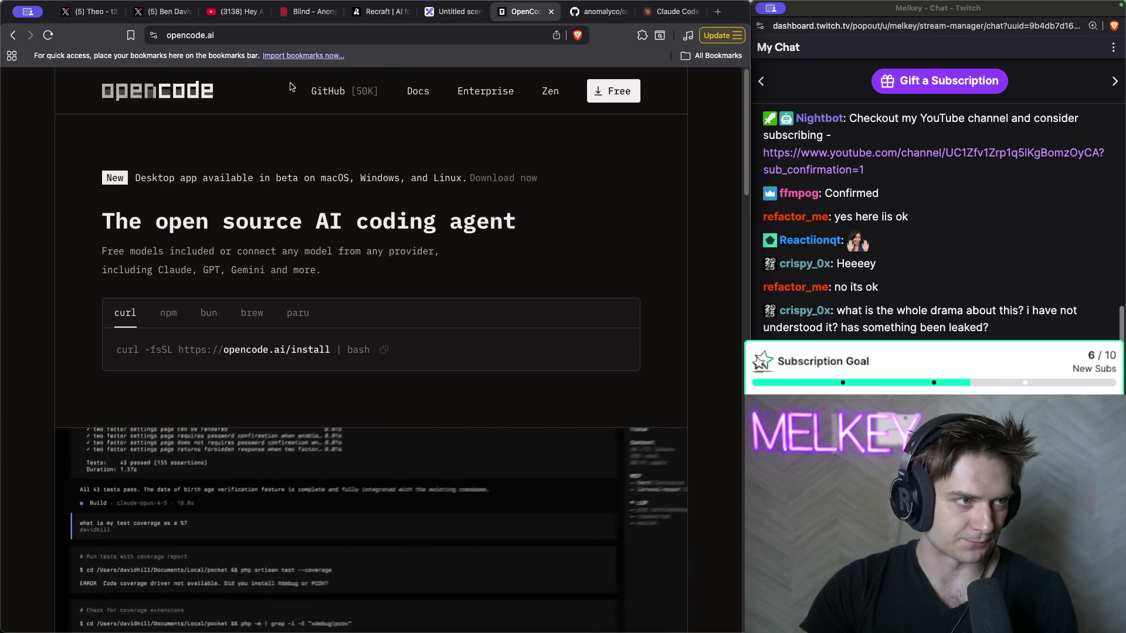
- Move to the developer's X profile tab and scroll his posts about OpenCode's blocked credential
key("super+2")
key("super+1")
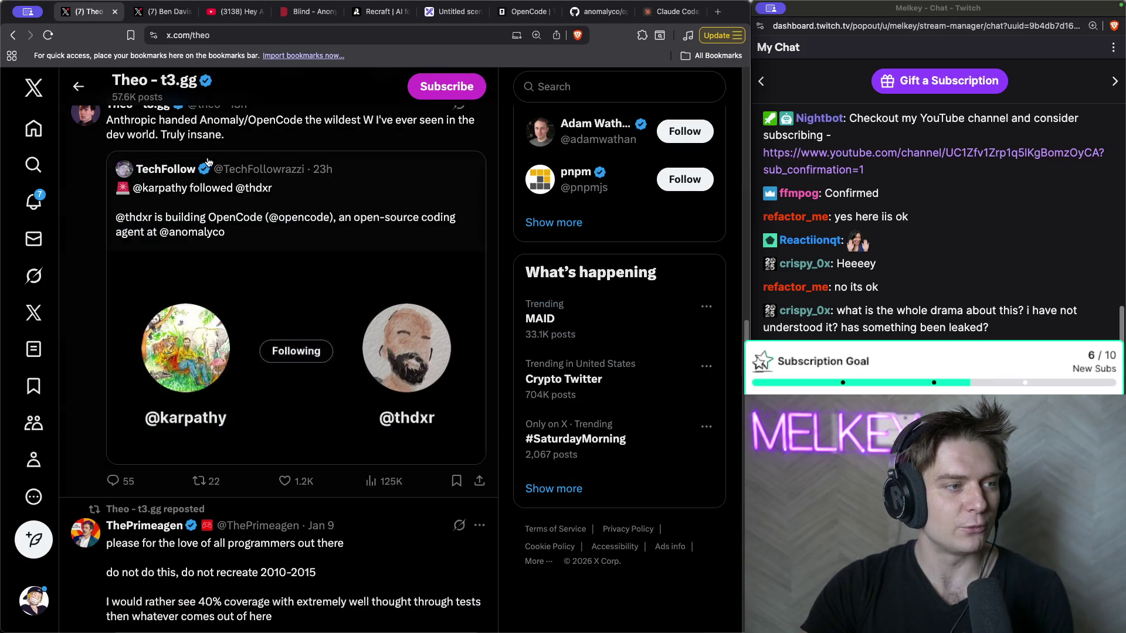
scroll(208, 163, "up", 2)
key("super+2")
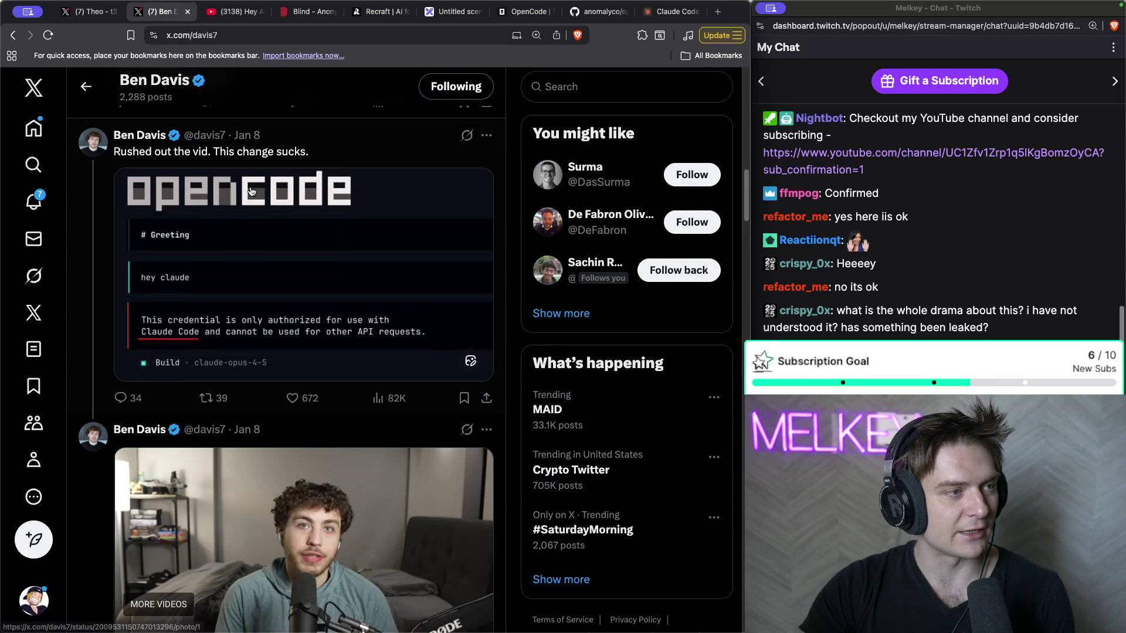
scroll(272, 364, "up", 2)
scroll(243, 286, "up", 10)
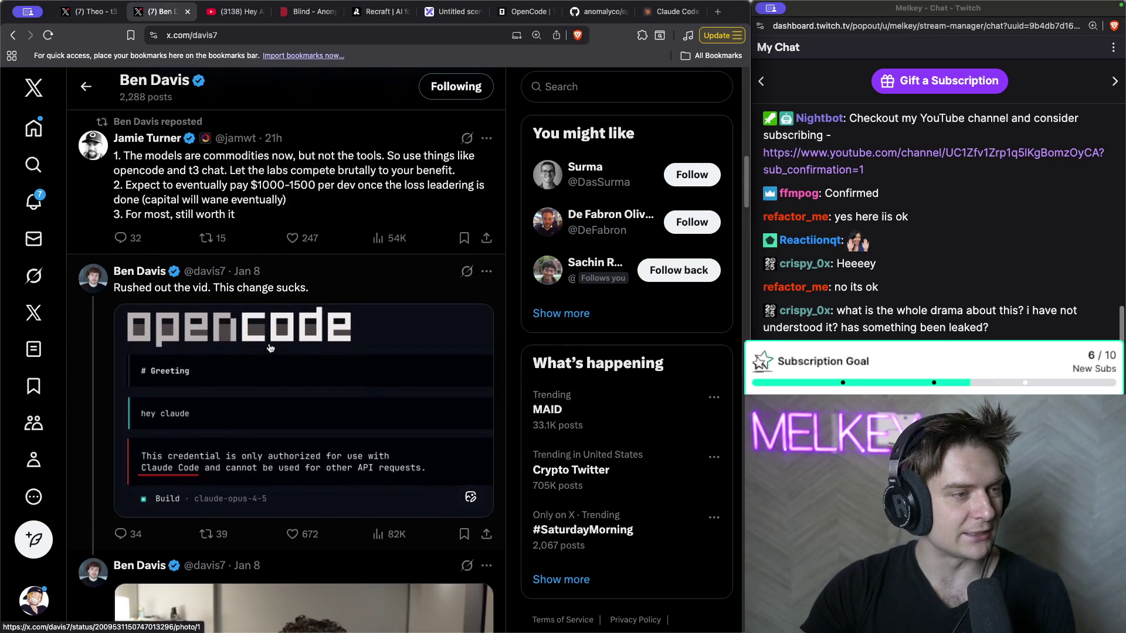
scroll(195, 300, "down", 20)
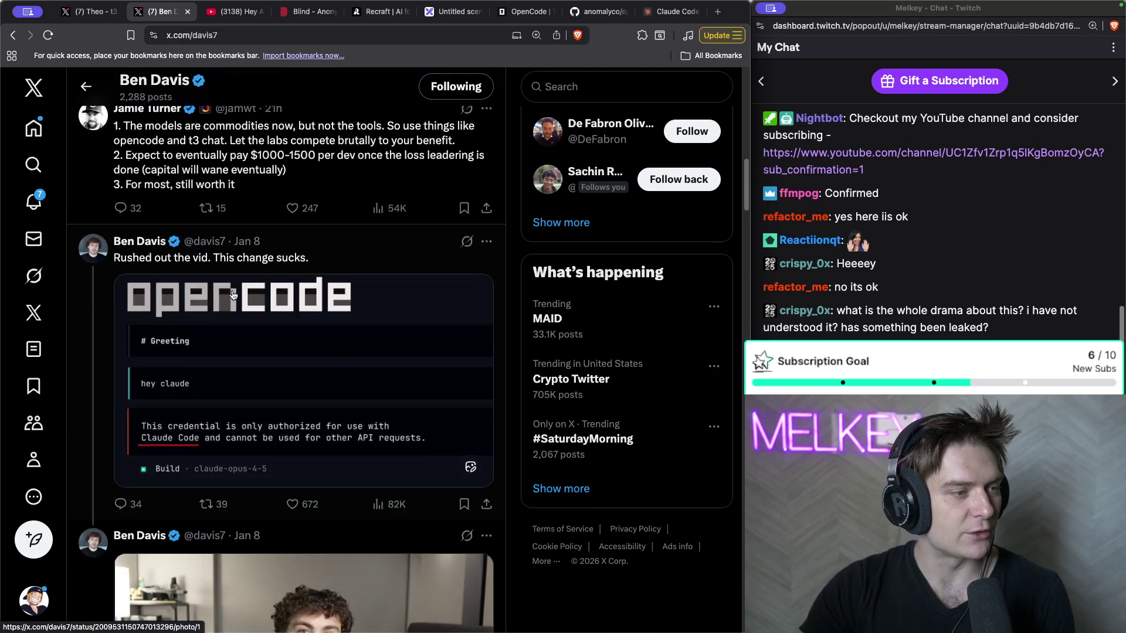
scroll(235, 306, "down", 10)
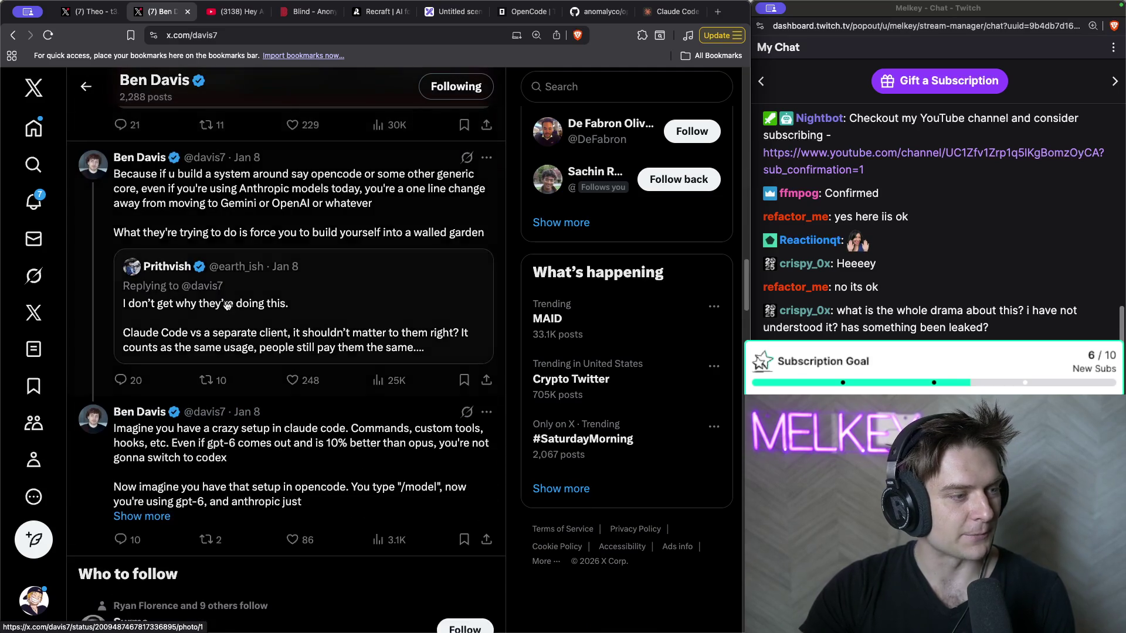
scroll(234, 302, "up", 13)
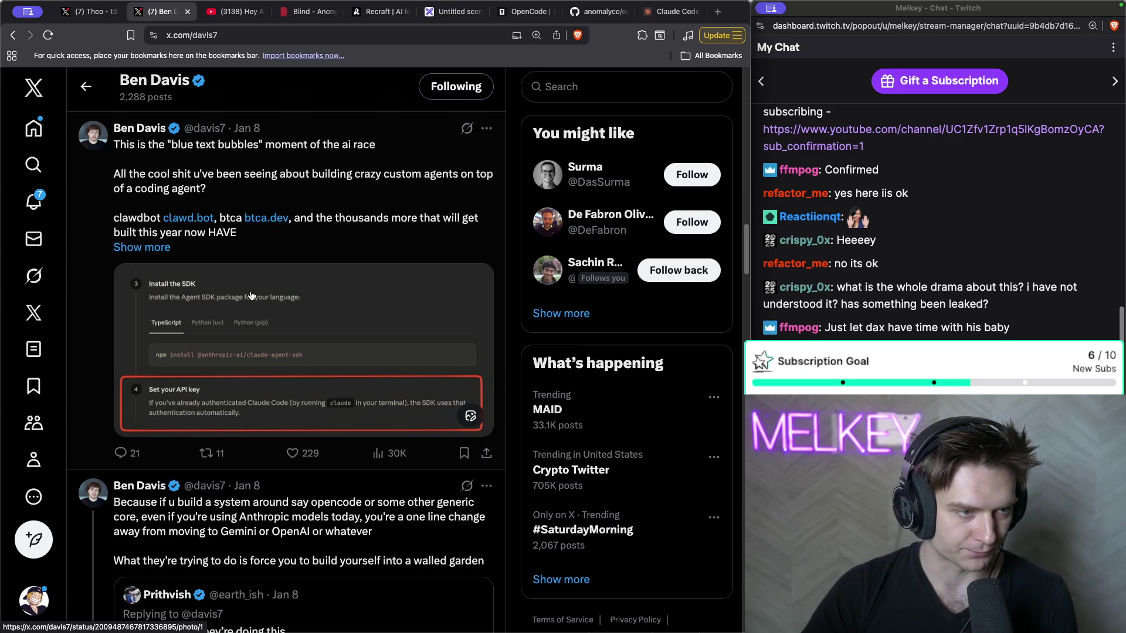
- Enlarge and close the post's Agent SDK docs screenshot, then open your own X profile
left_click(262, 409)
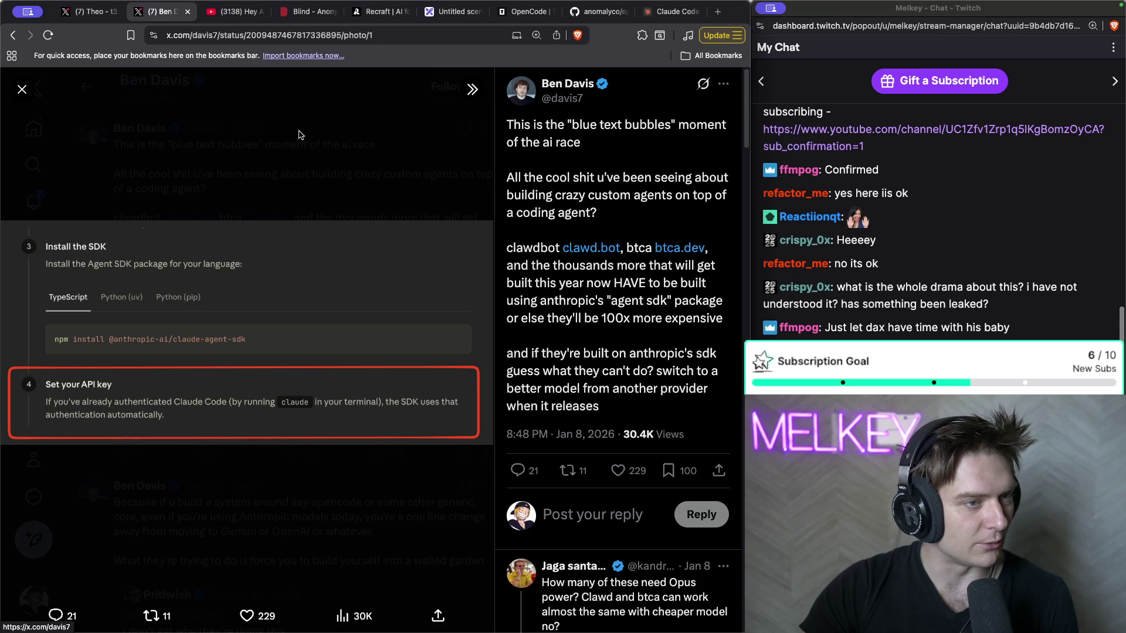
left_click(302, 132)
scroll(246, 352, "up", 4)
scroll(245, 352, "up", 10)
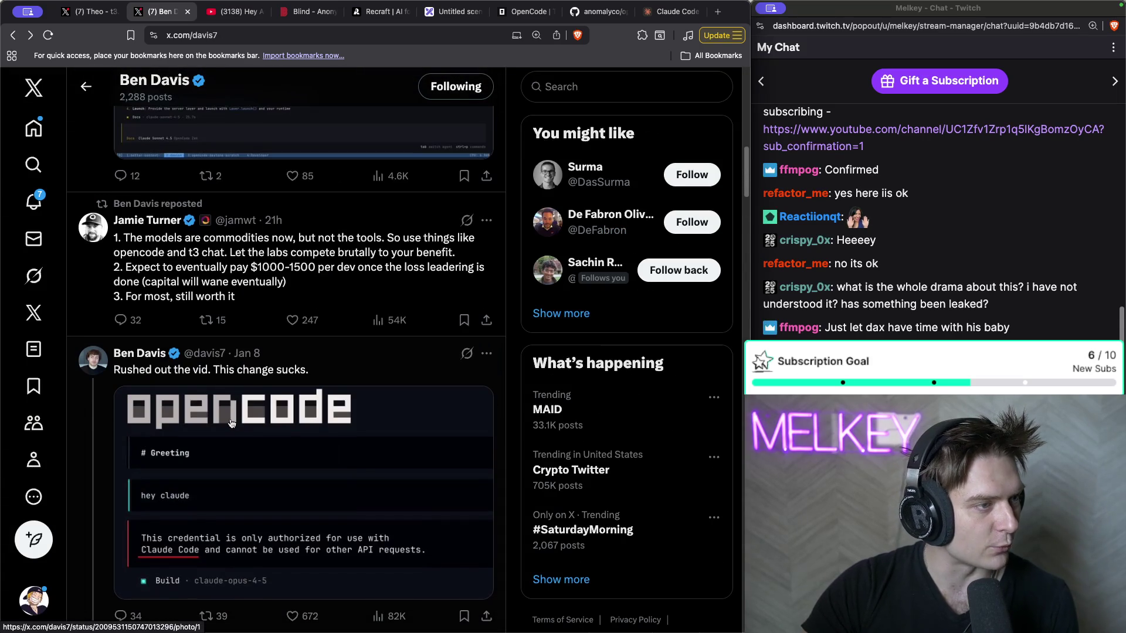
scroll(215, 438, "up", 15)
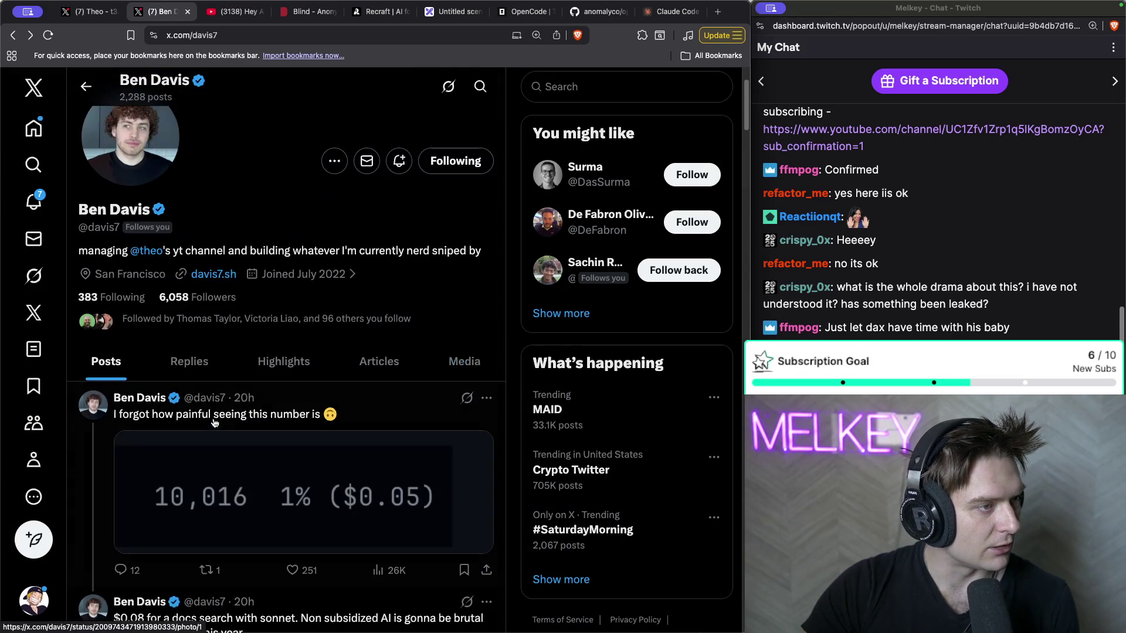
scroll(215, 423, "down", 20)
scroll(214, 423, "down", 20)
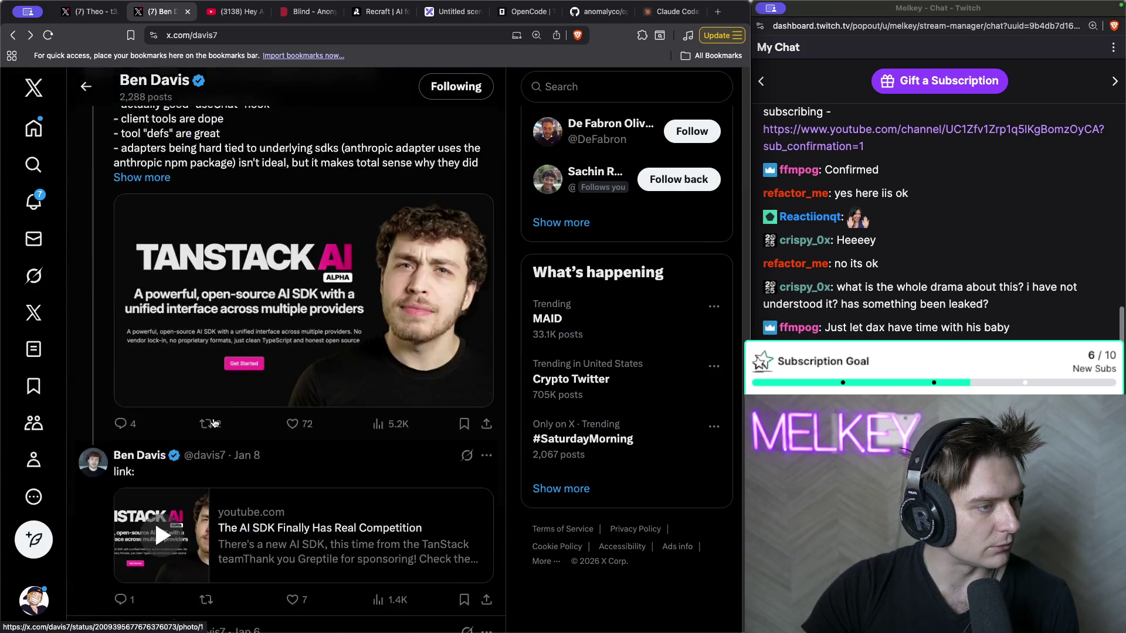
left_click(34, 459)
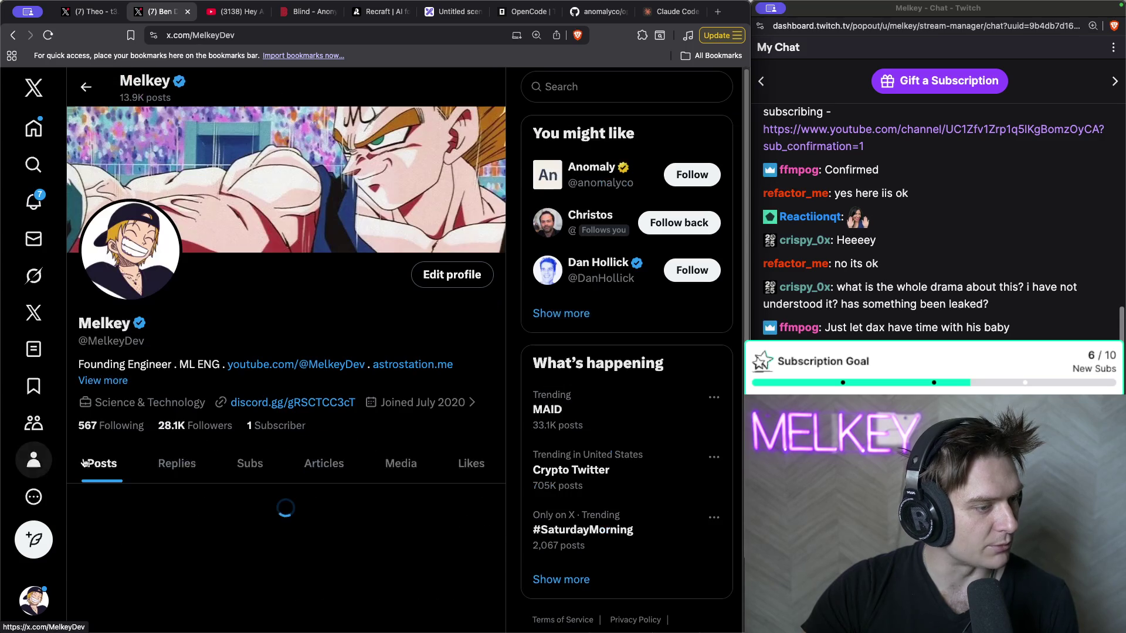
- Enlarge the credential-error image in your 'Anthropic with a checkmate play' post, then return to the YouTube video
scroll(325, 301, "down", 15)
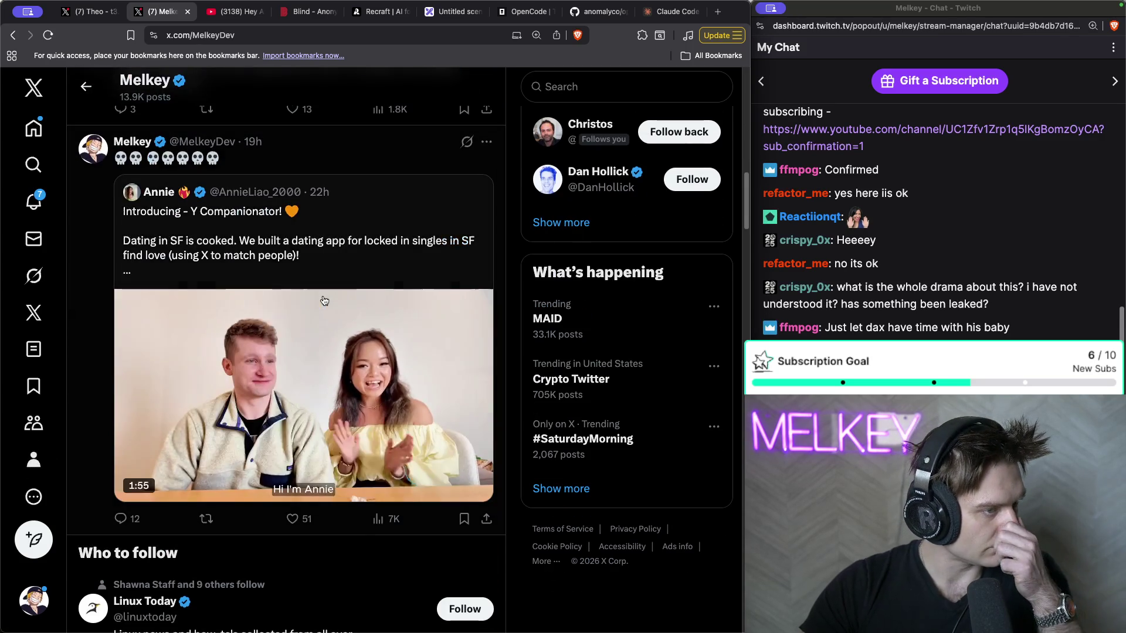
scroll(324, 300, "down", 20)
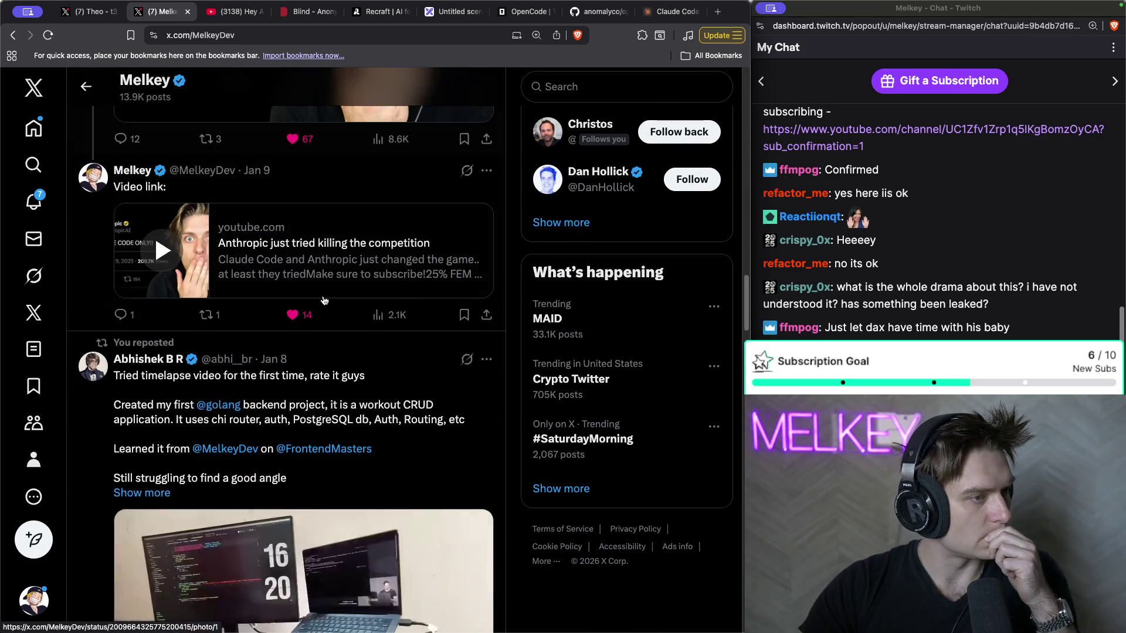
scroll(284, 256, "down", 15)
scroll(232, 351, "up", 6)
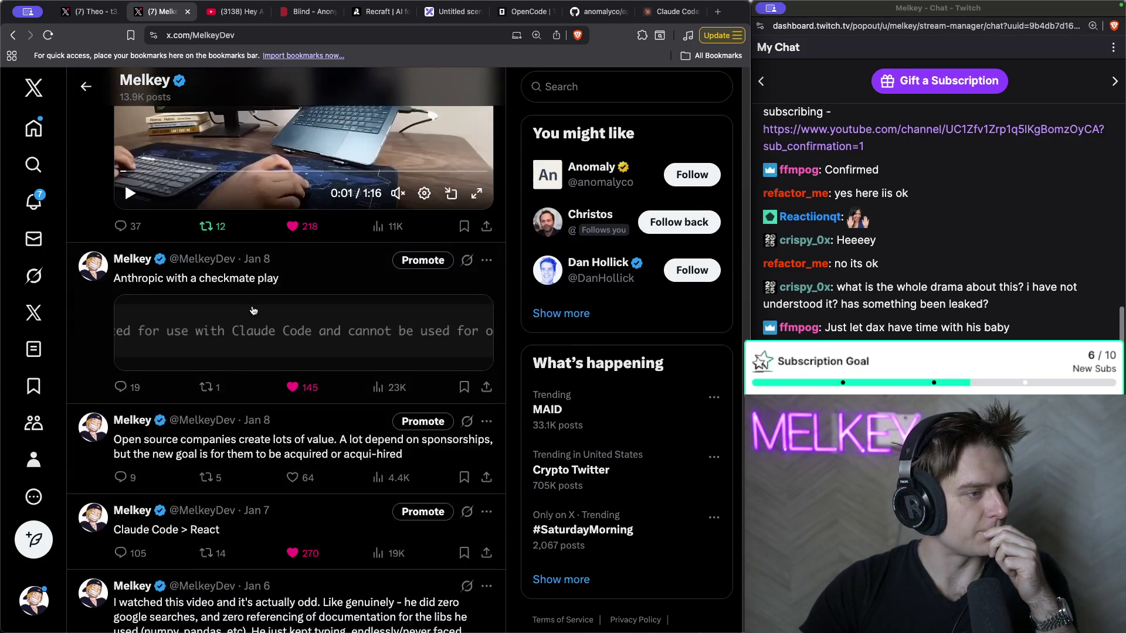
left_click(232, 350)
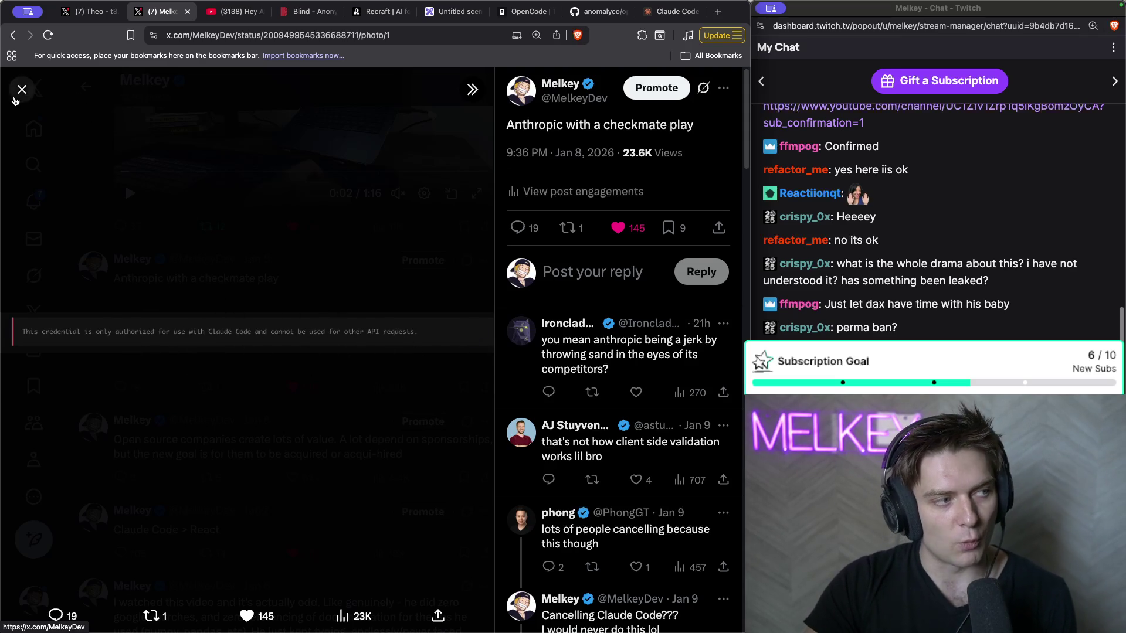
left_click(16, 99)
left_click(231, 11)
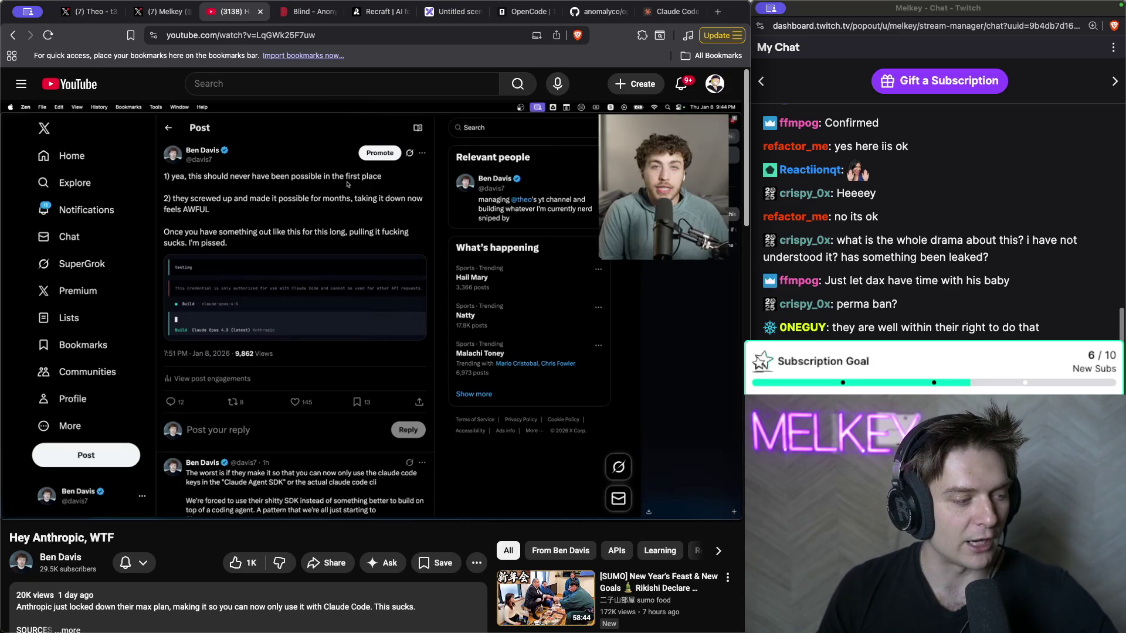
- Revisit the X post calling Anthropic's move a win for OpenCode, then open a blank tab
key("super+1")
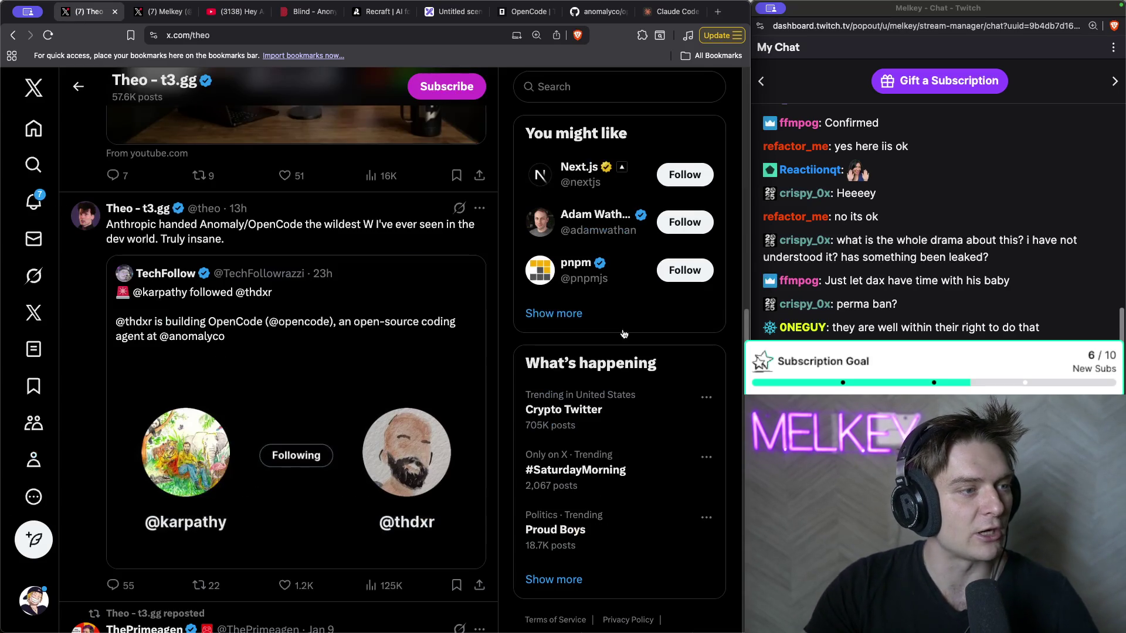
scroll(319, 329, "down", 2)
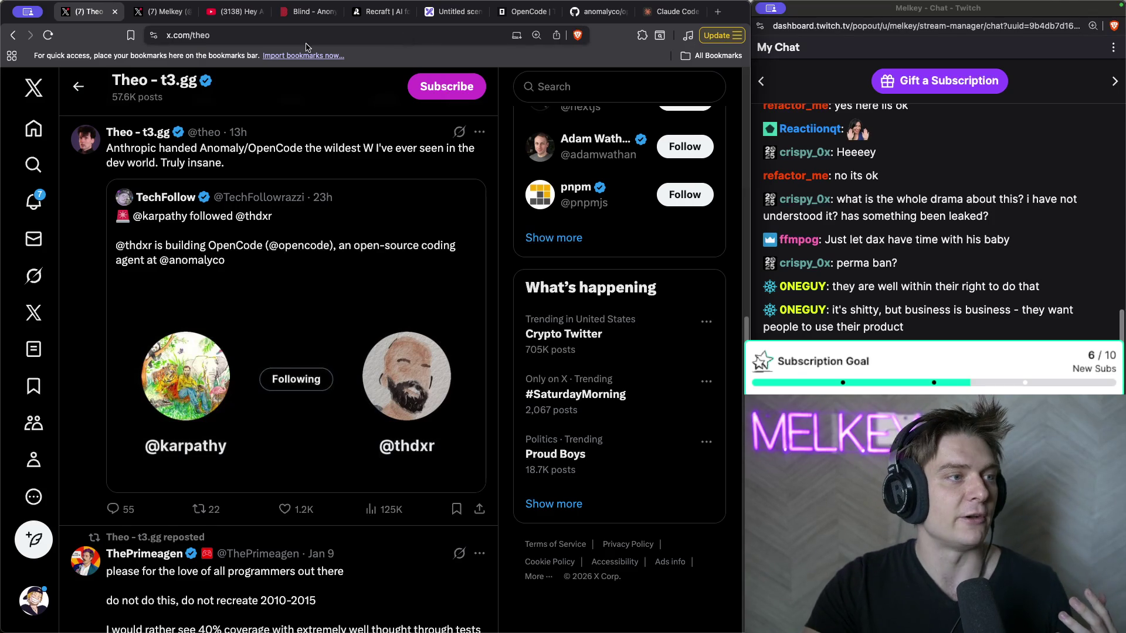
left_click(242, 17)
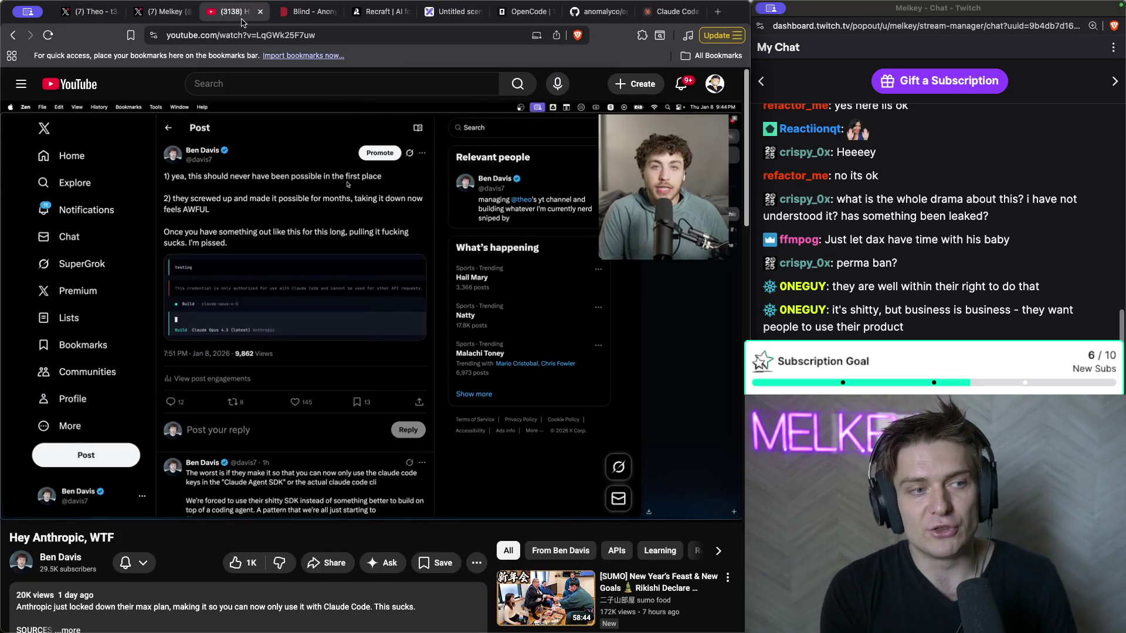
key("super+t")
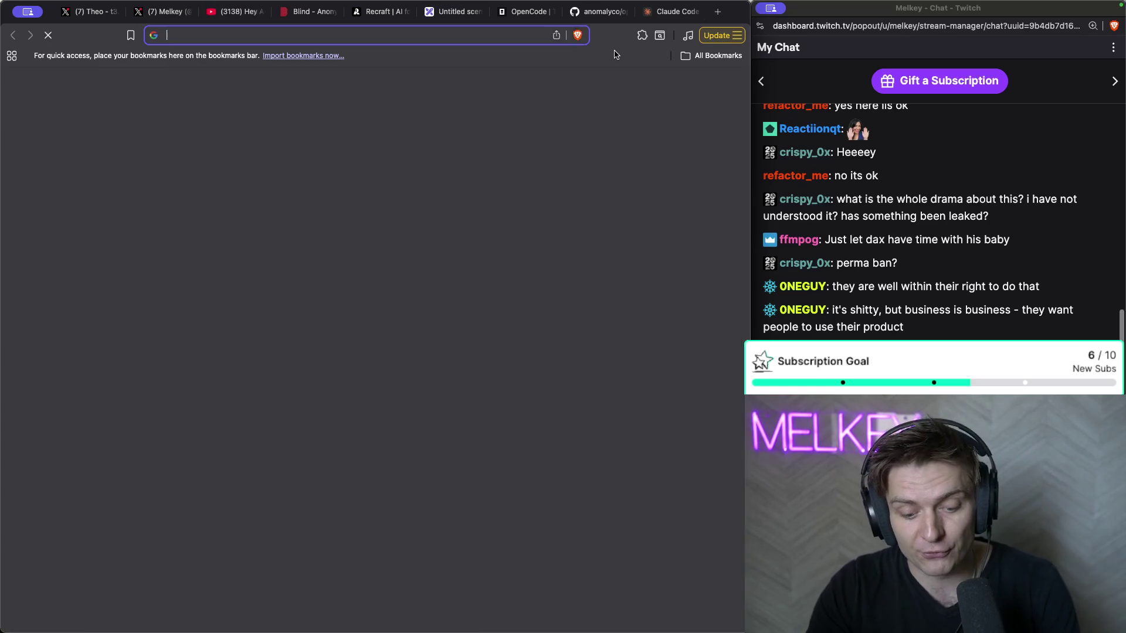
- Search 'windsurf anthropic' and scroll into Windsurf's 'Statement on Anthropic Model Availability' post
type("windsurf")
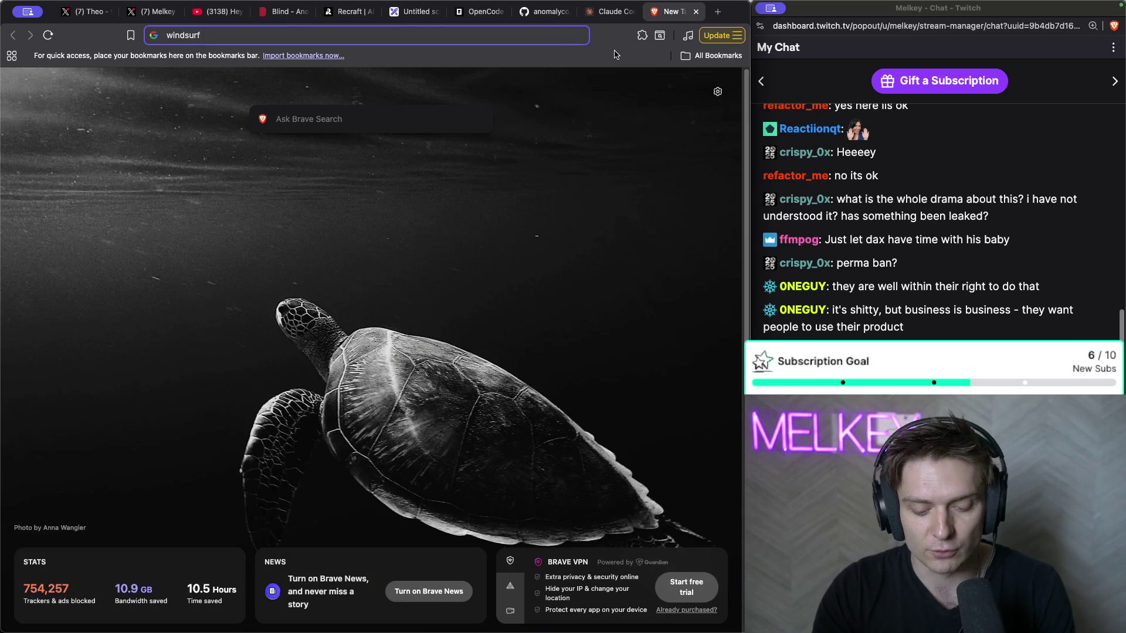
type(" anthropic")
key("Return")
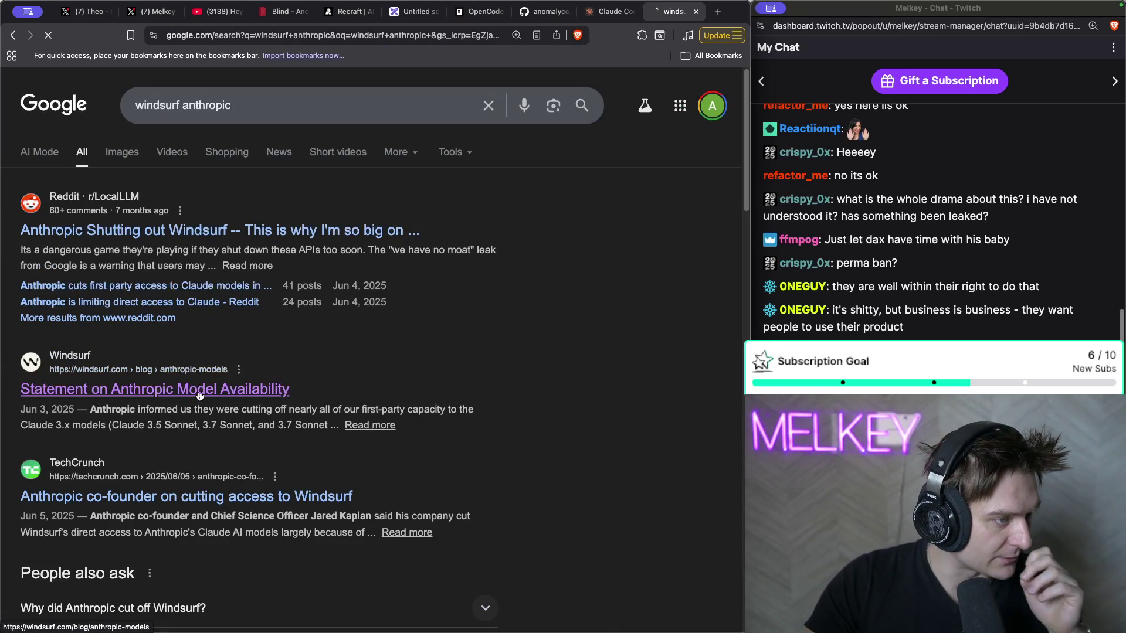
left_click(198, 391)
scroll(333, 235, "down", 2)
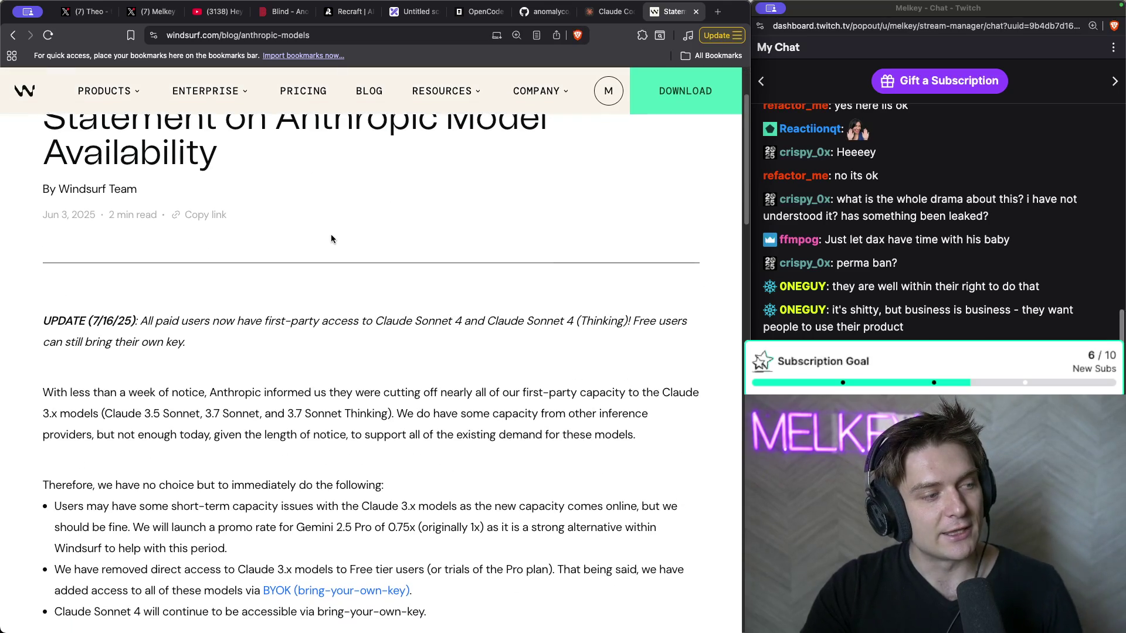
- Select the Windsurf statement's article title, then its byline text
scroll(305, 216, "up", 1)
triple_click(224, 185)
left_click_drag(138, 211, 51, 214)
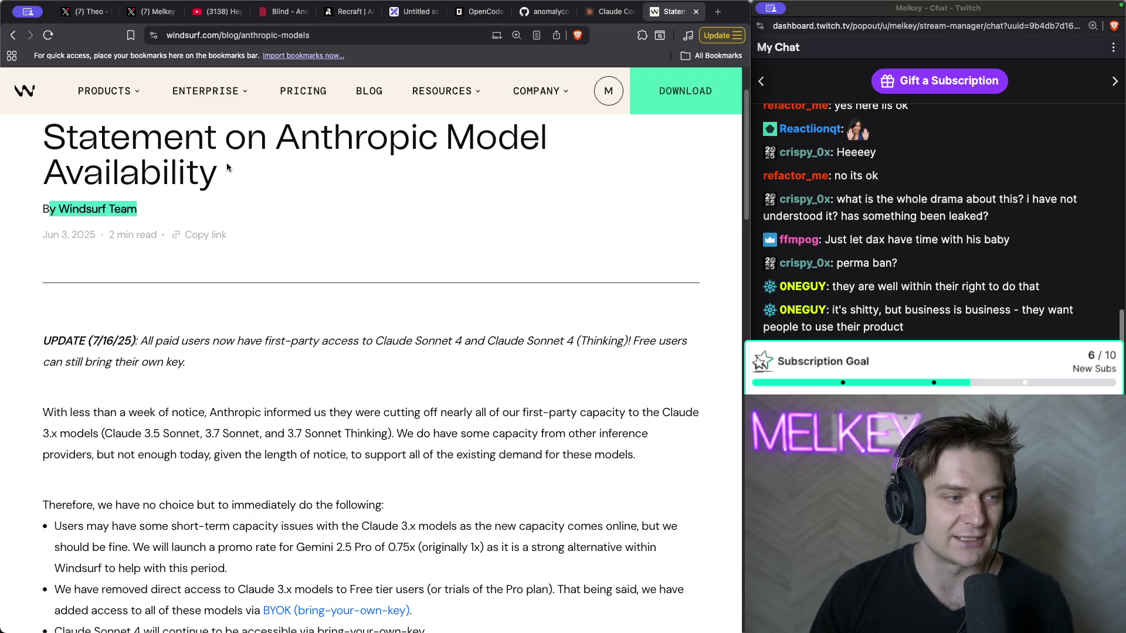
- Highlight the 'With less than a week of notice' paragraph and open the Reddit post shared in chat
scroll(247, 225, "down", 3)
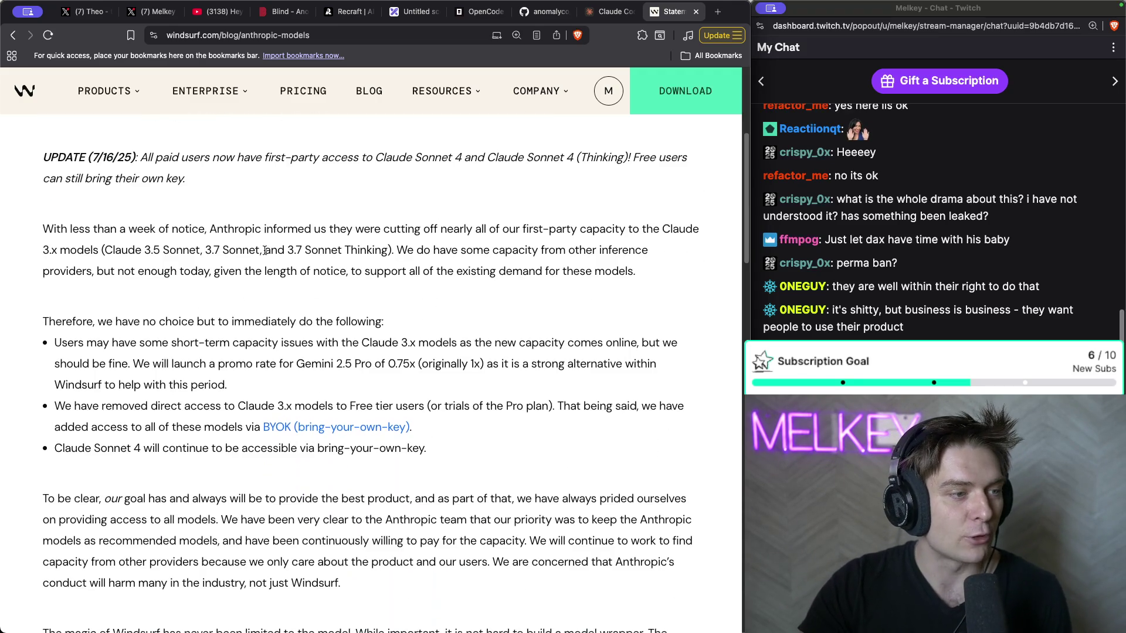
left_click_drag(638, 276, 83, 218)
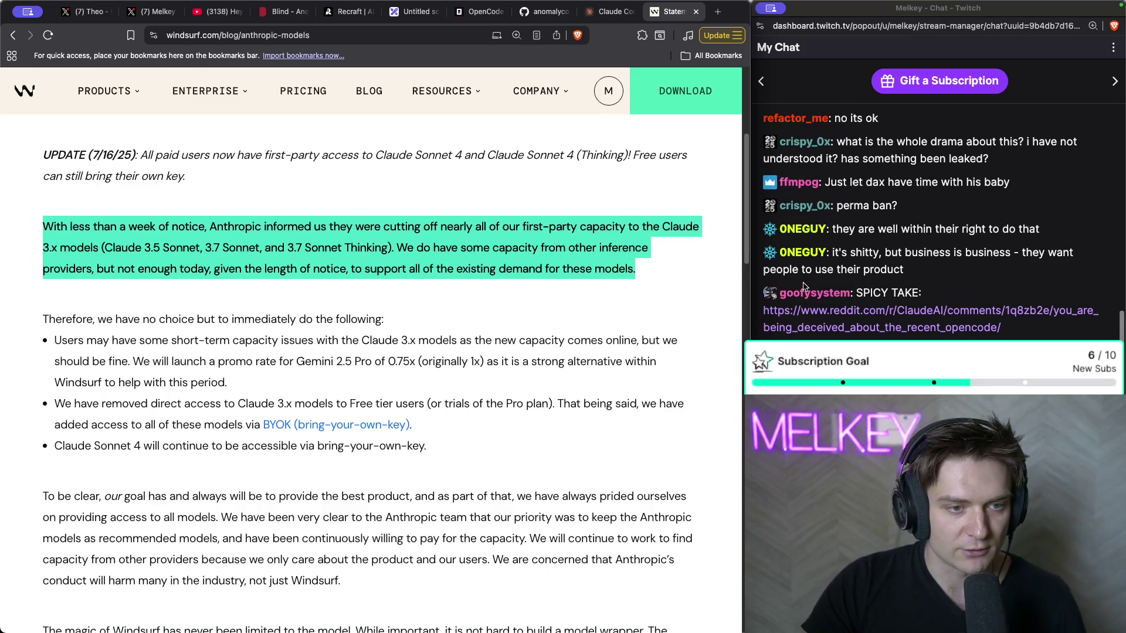
left_click(848, 313)
left_click(848, 313)
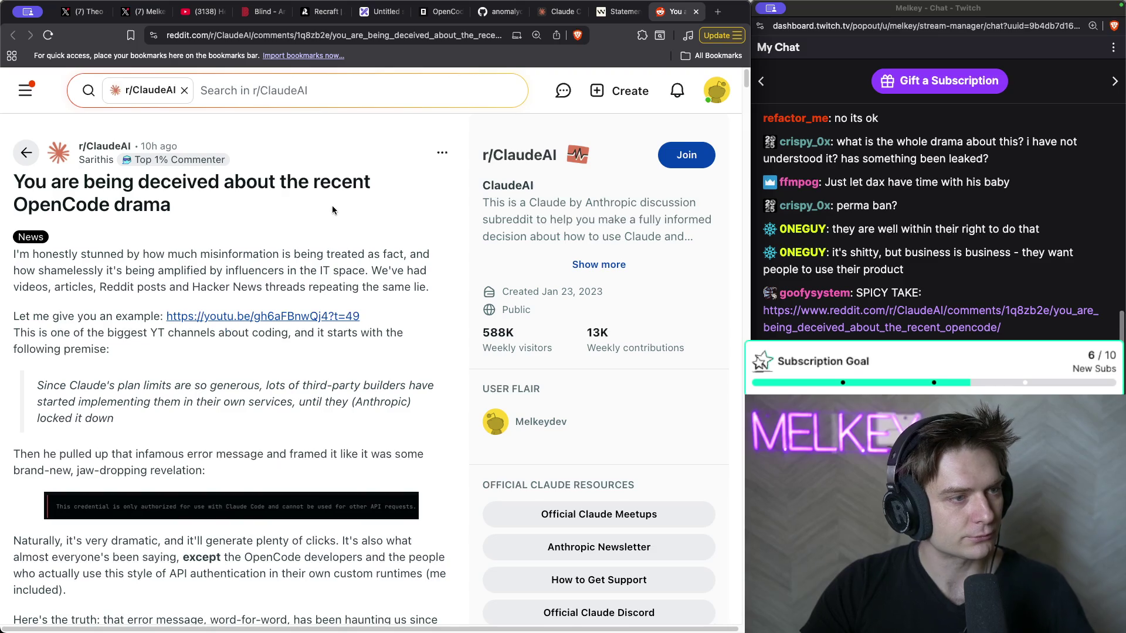
- Highlight the OpenCode drama post's title and first paragraph, then clear each highlight
scroll(315, 205, "down", 1)
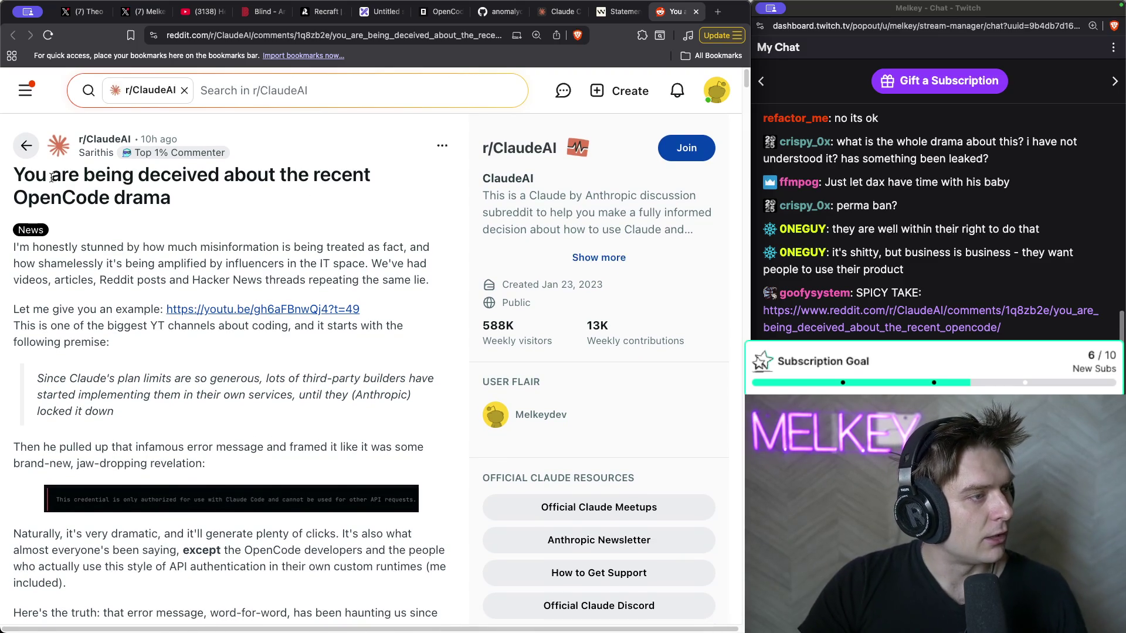
mouse_move(208, 201)
left_mouse_down()
mouse_move(7, 196)
mouse_move(5, 183)
left_mouse_up()
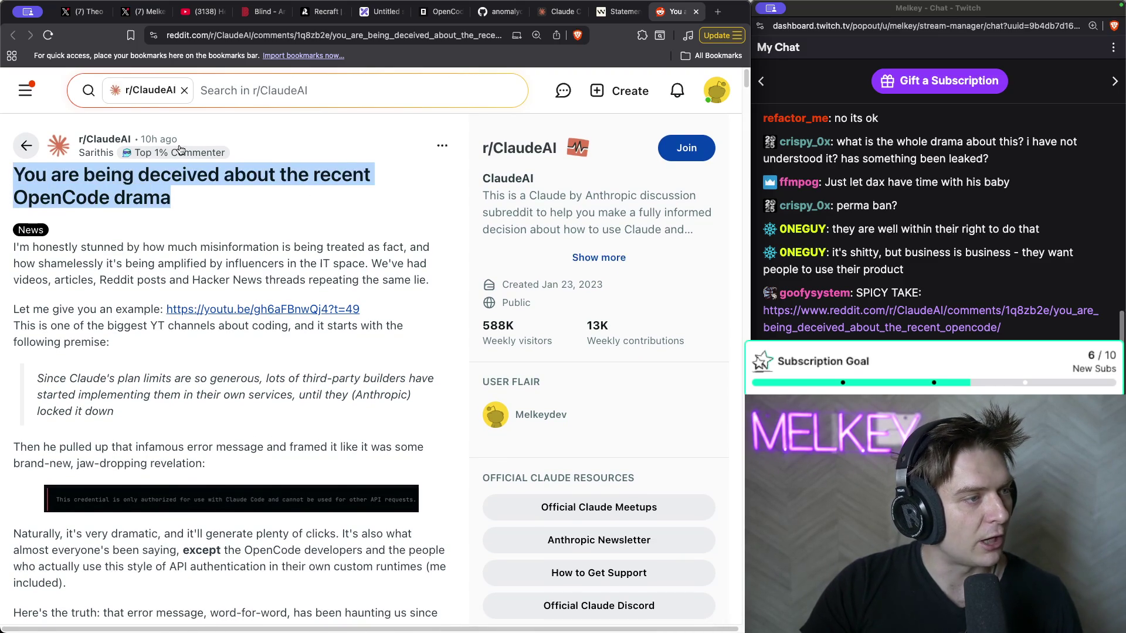
scroll(283, 256, "down", 1)
left_click(283, 256)
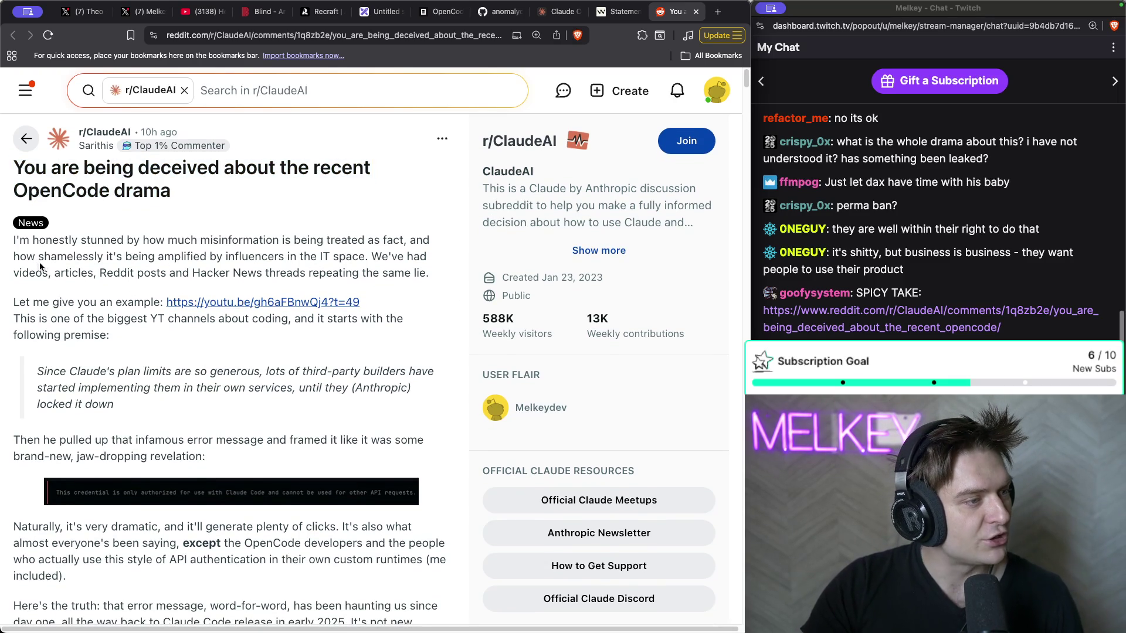
triple_click(190, 257)
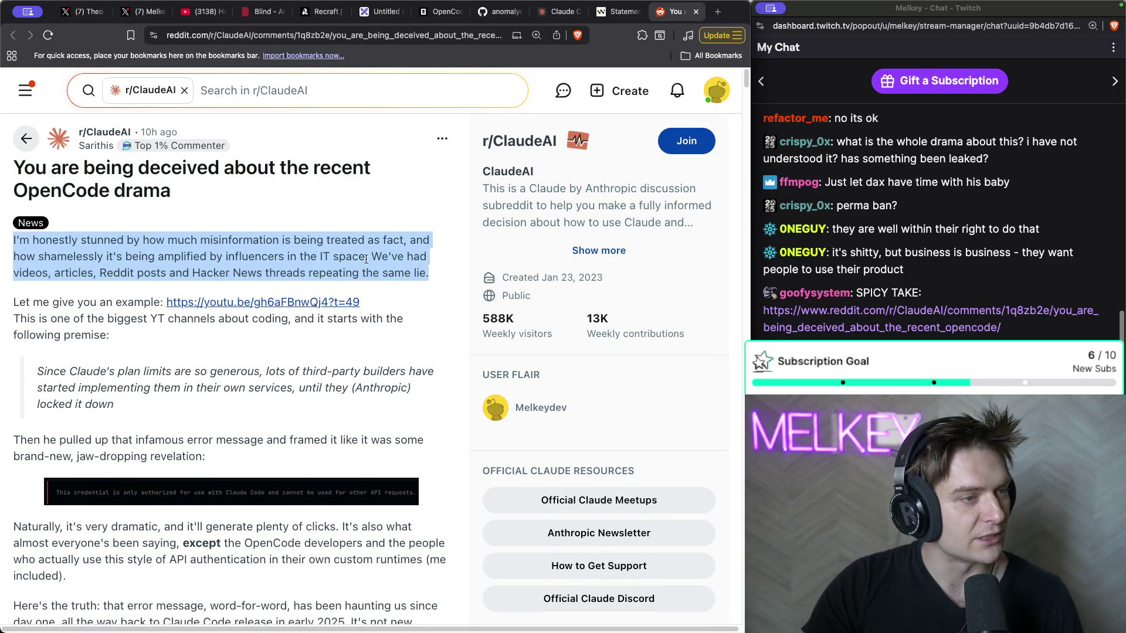
left_click(258, 276)
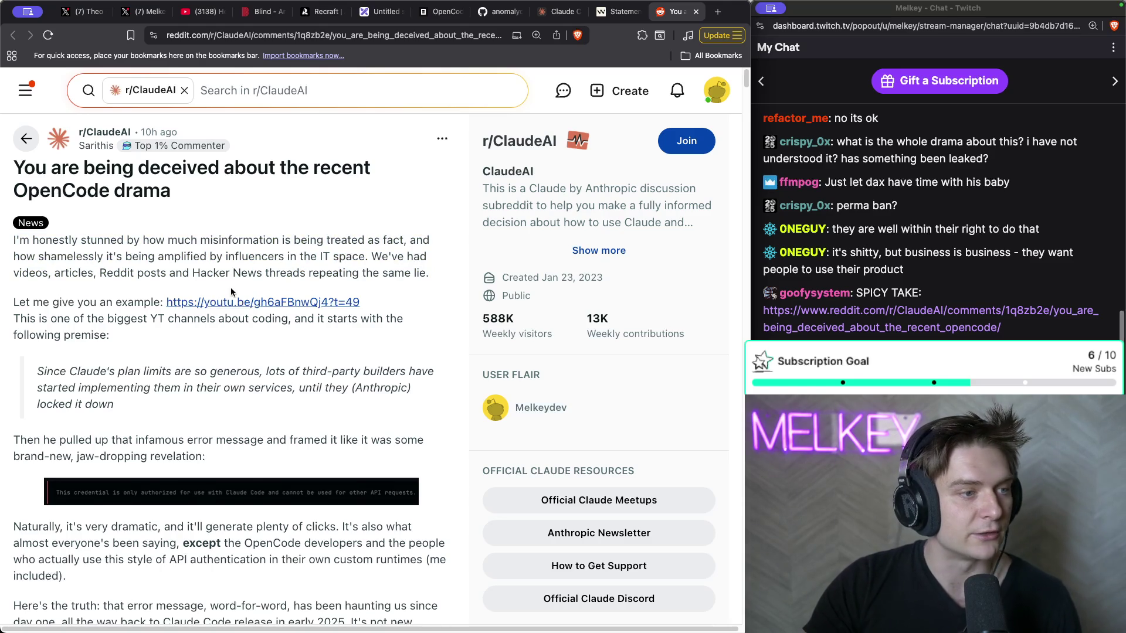
- Open the post's example YouTube video link in a new tab
scroll(214, 248, "down", 1)
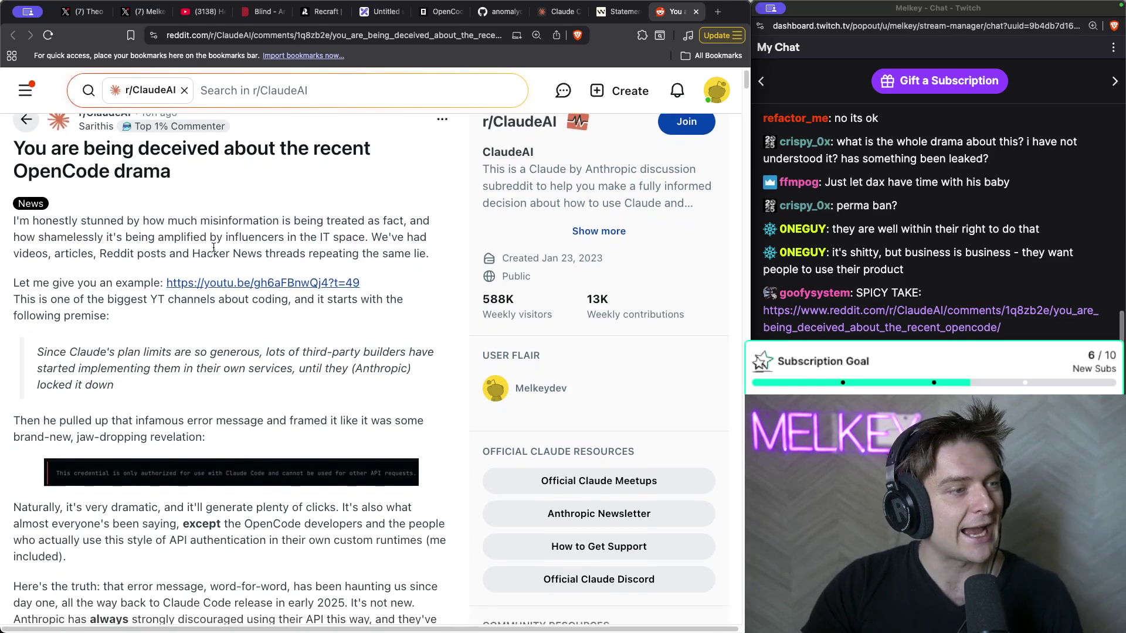
scroll(213, 248, "down", 3)
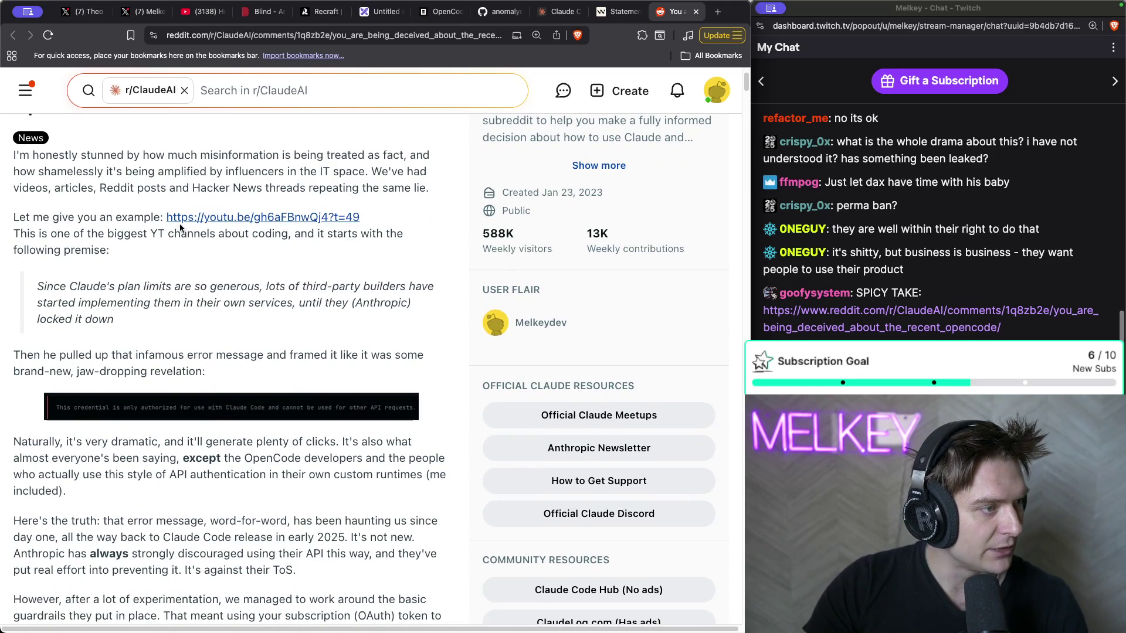
left_click(201, 217)
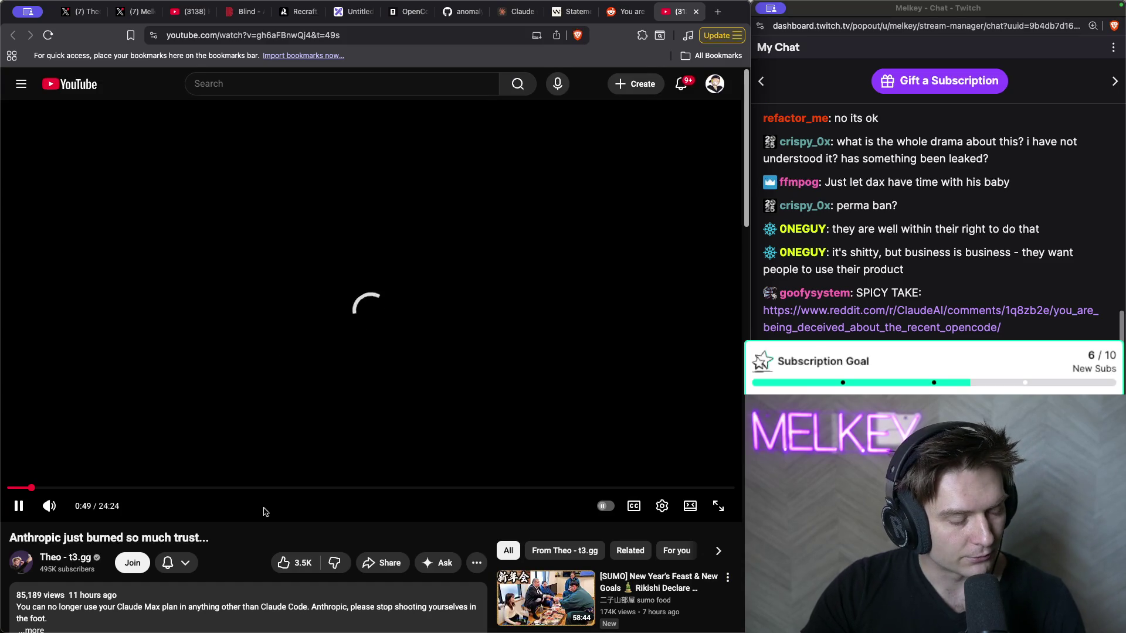
- Pause the linked video, view 'Hey Anthropic, WTF', move the video's tab beside it, and return to Reddit
left_click(191, 378)
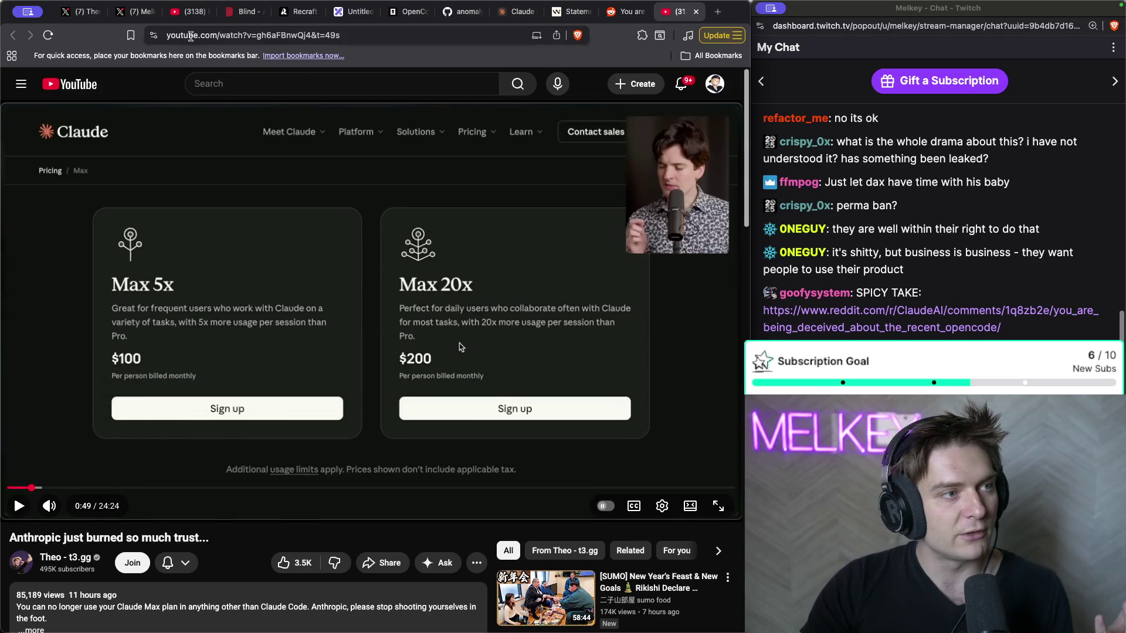
left_click(187, 11)
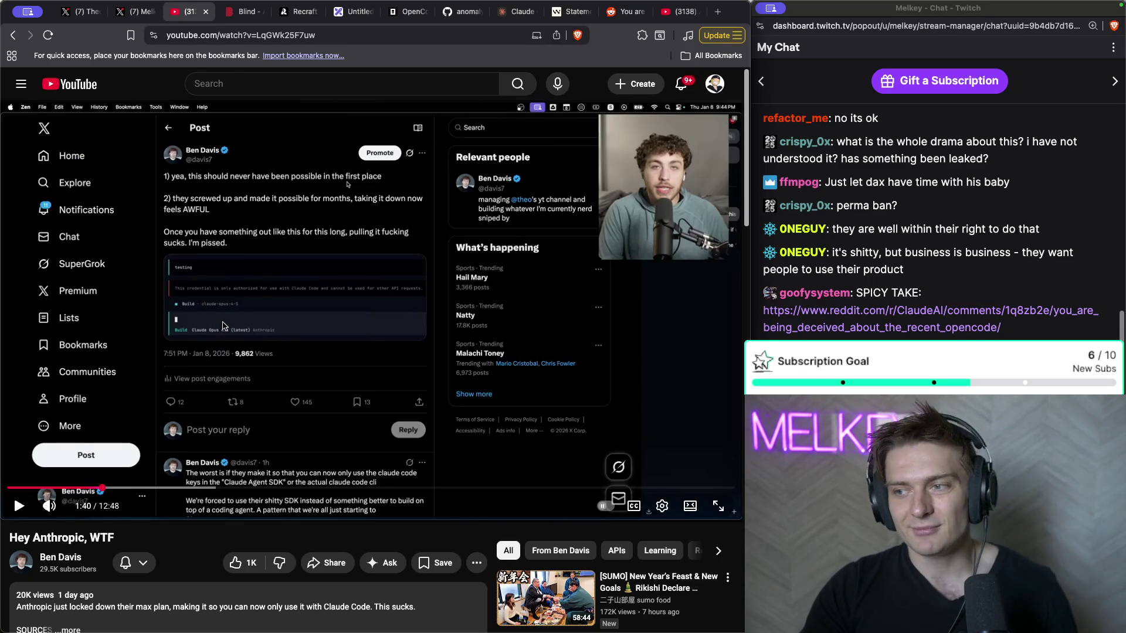
left_click_drag(680, 11, 253, 36)
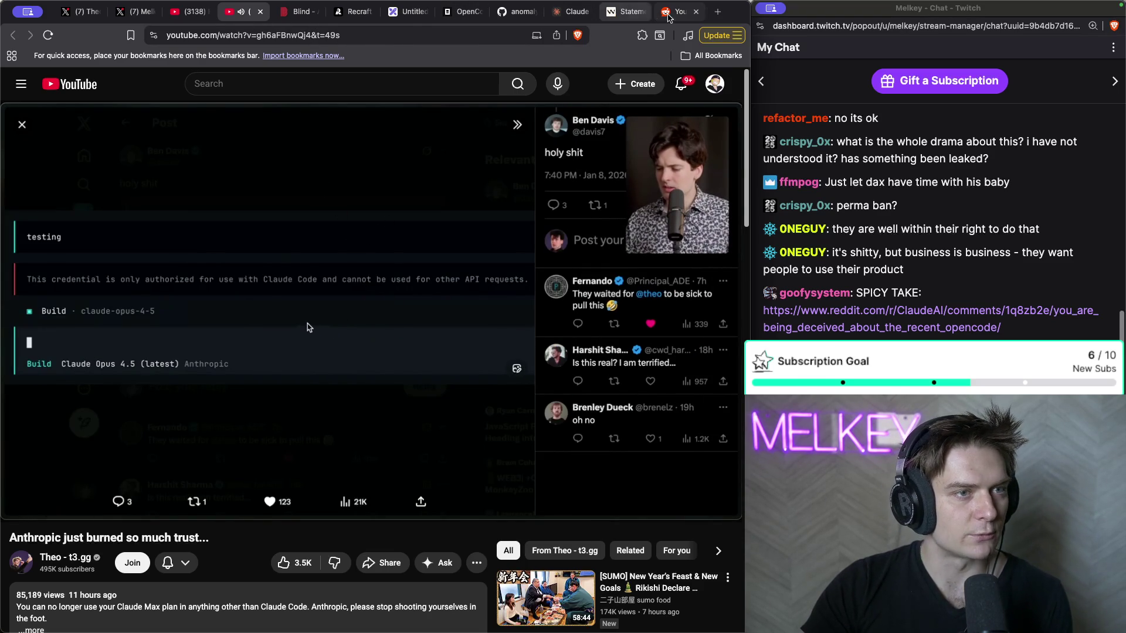
left_click(679, 12)
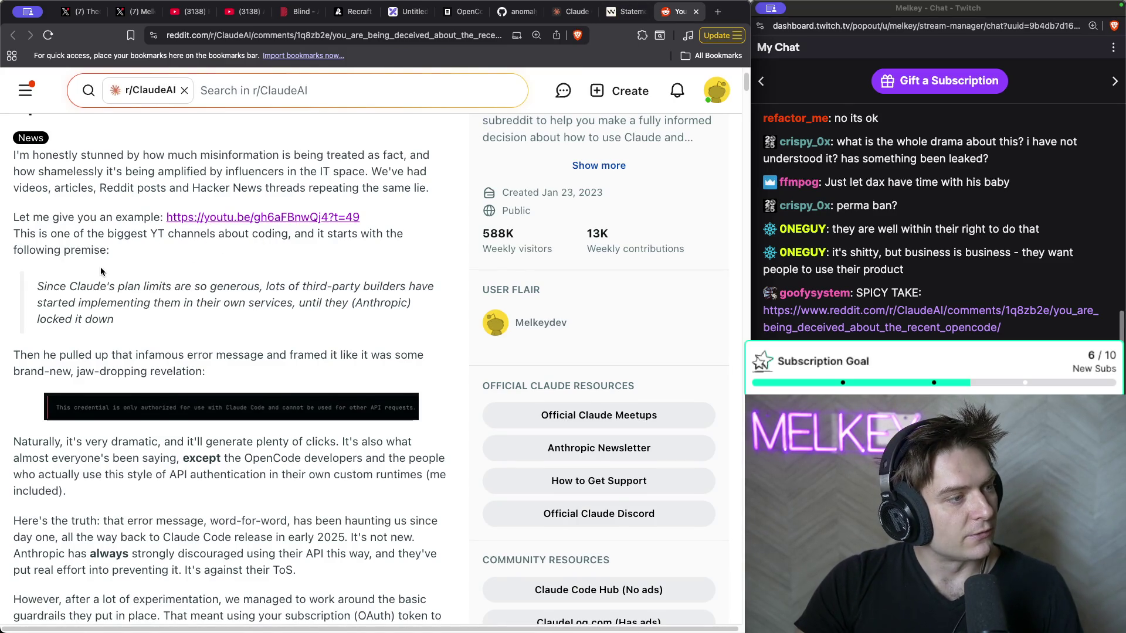
- Highlight the Reddit post's paragraph about the infamous Claude Code-only error message
scroll(101, 271, "down", 1)
left_click_drag(45, 268, 97, 301)
scroll(62, 260, "down", 3)
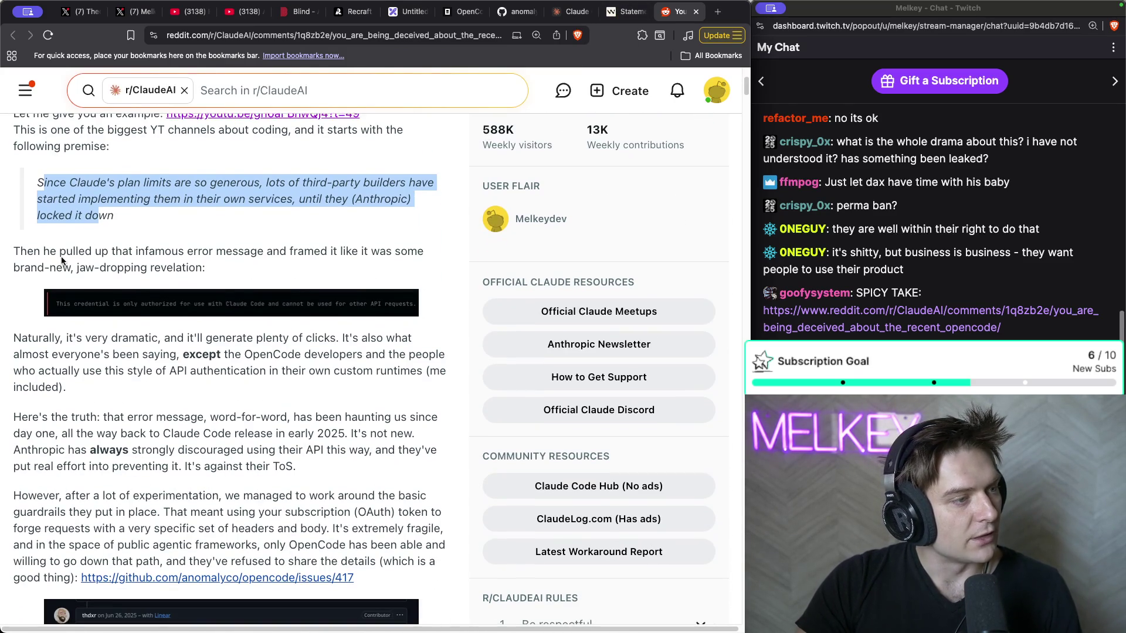
triple_click(188, 260)
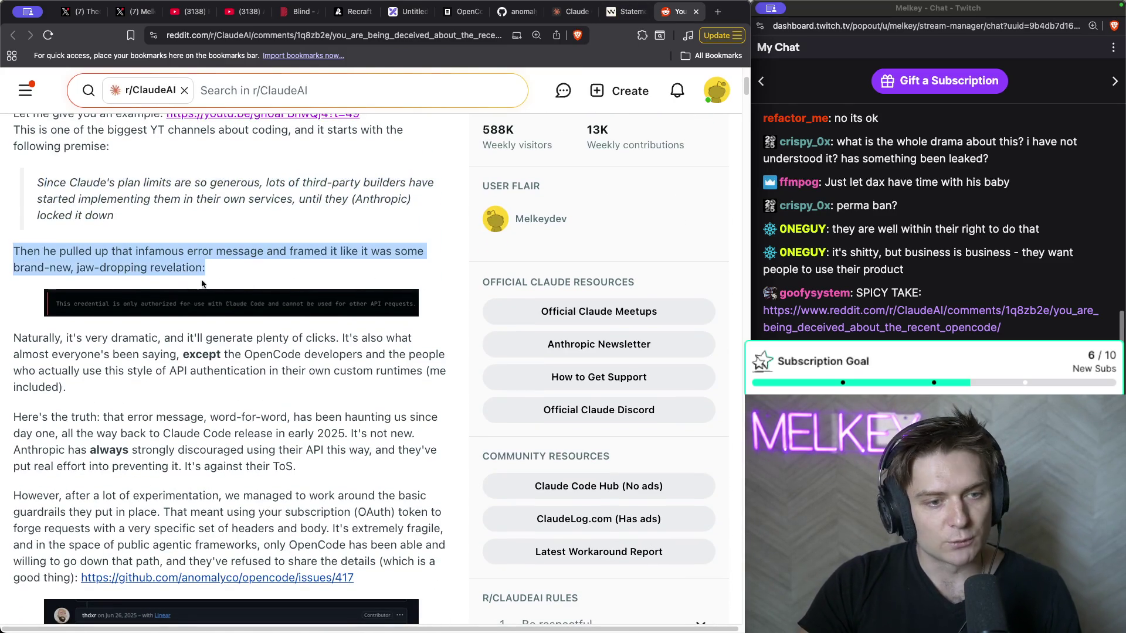
scroll(203, 285, "down", 2)
left_click_drag(66, 291, 1, 242)
scroll(34, 235, "down", 1)
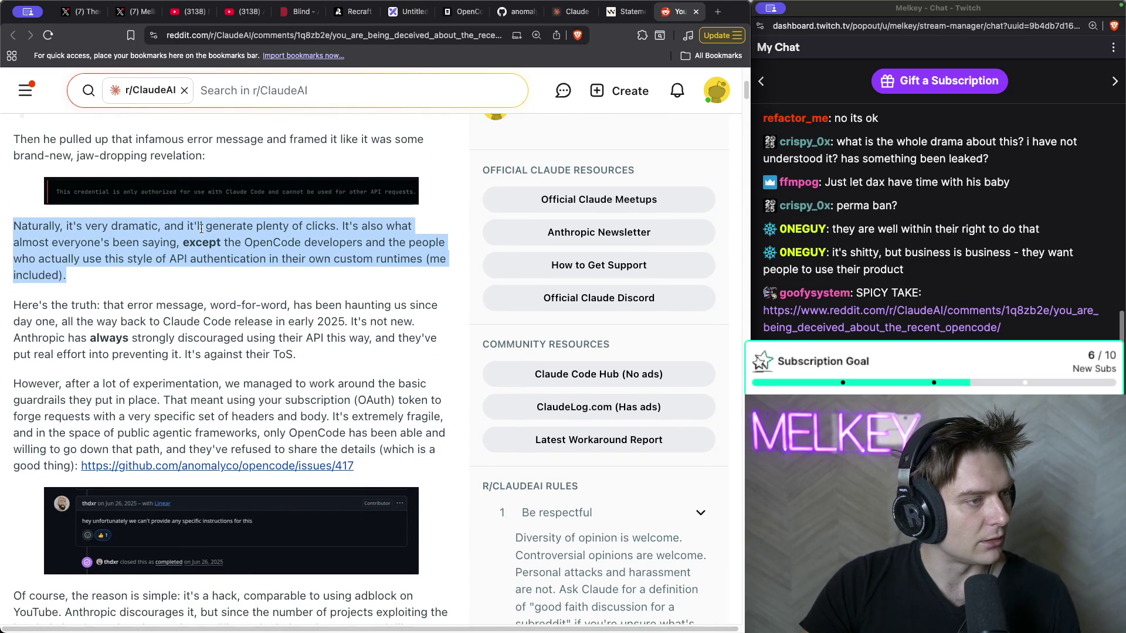
- Highlight the claim that Anthropic always discouraged this, narrowed to 'It's against their ToS.'
scroll(250, 228, "down", 1)
scroll(51, 233, "down", 1)
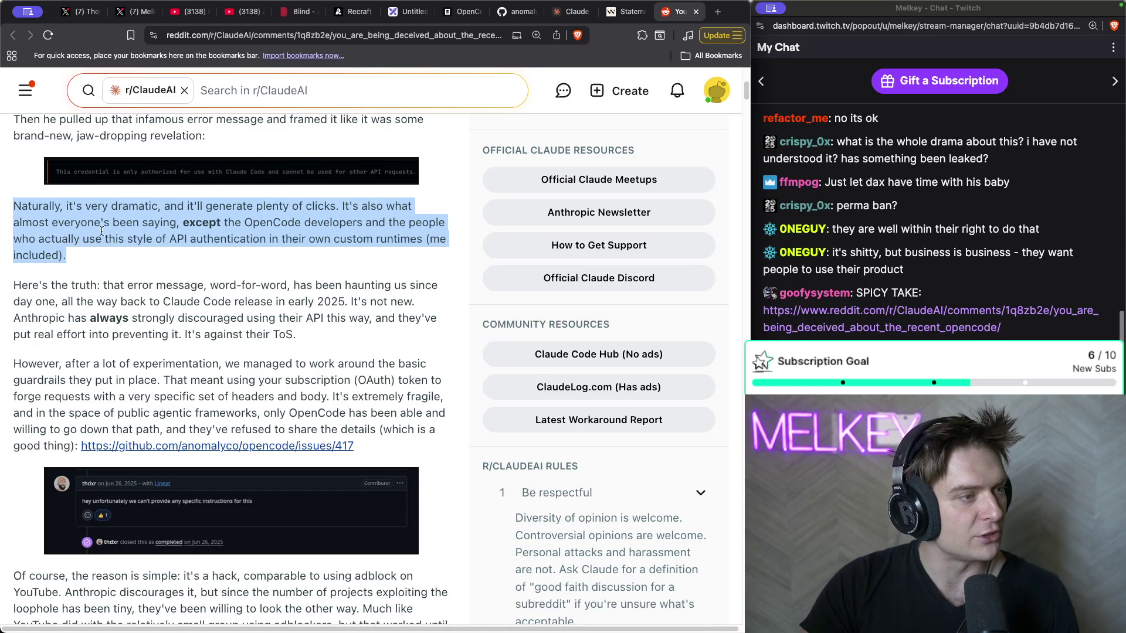
scroll(301, 234, "down", 5)
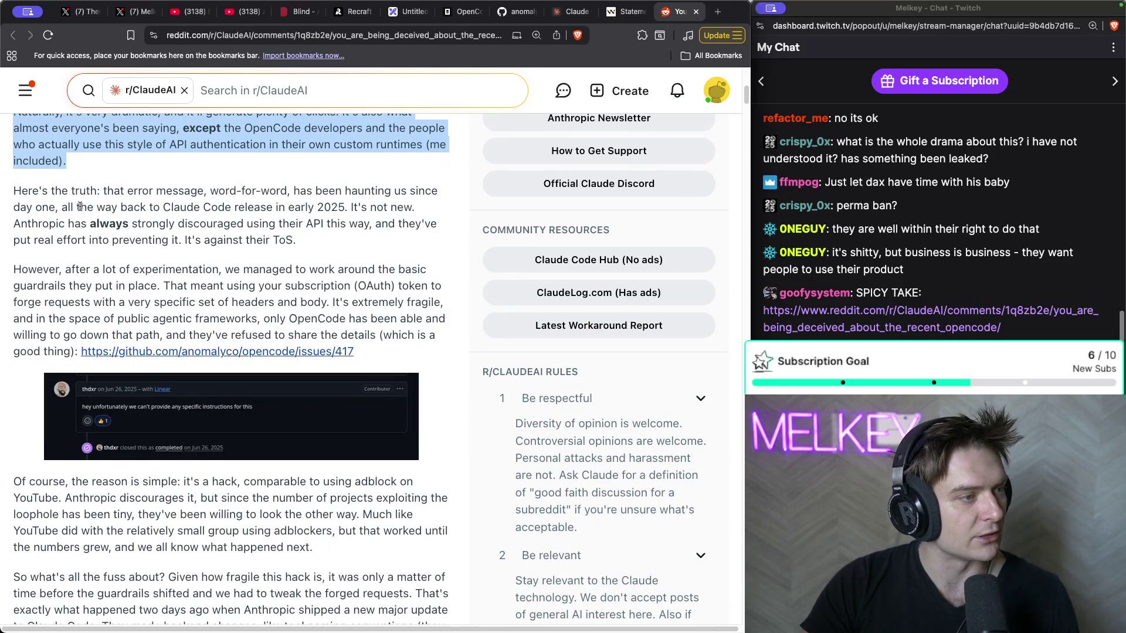
left_click(98, 192)
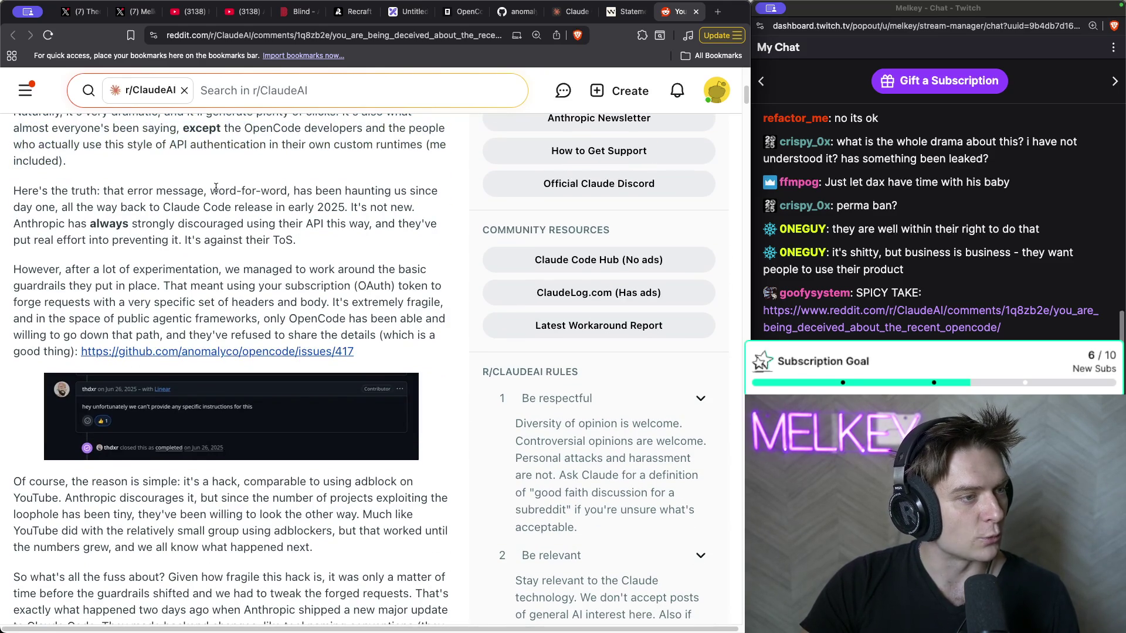
mouse_move(296, 192)
left_mouse_down()
mouse_move(297, 207)
mouse_move(273, 224)
mouse_move(326, 241)
left_mouse_up()
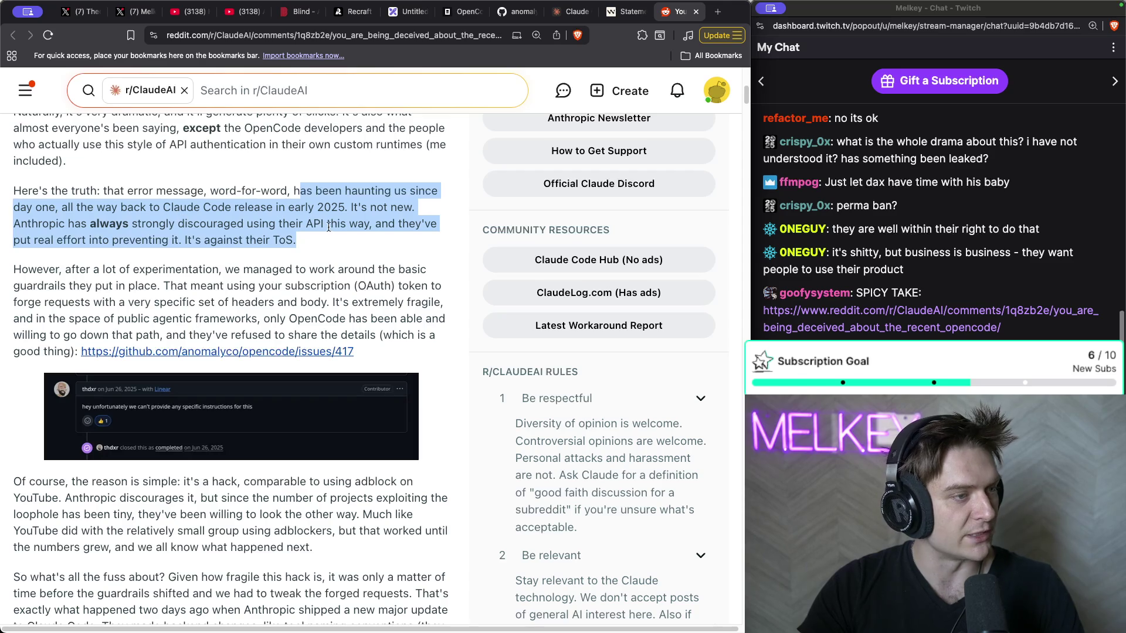
left_click_drag(332, 236, 179, 241)
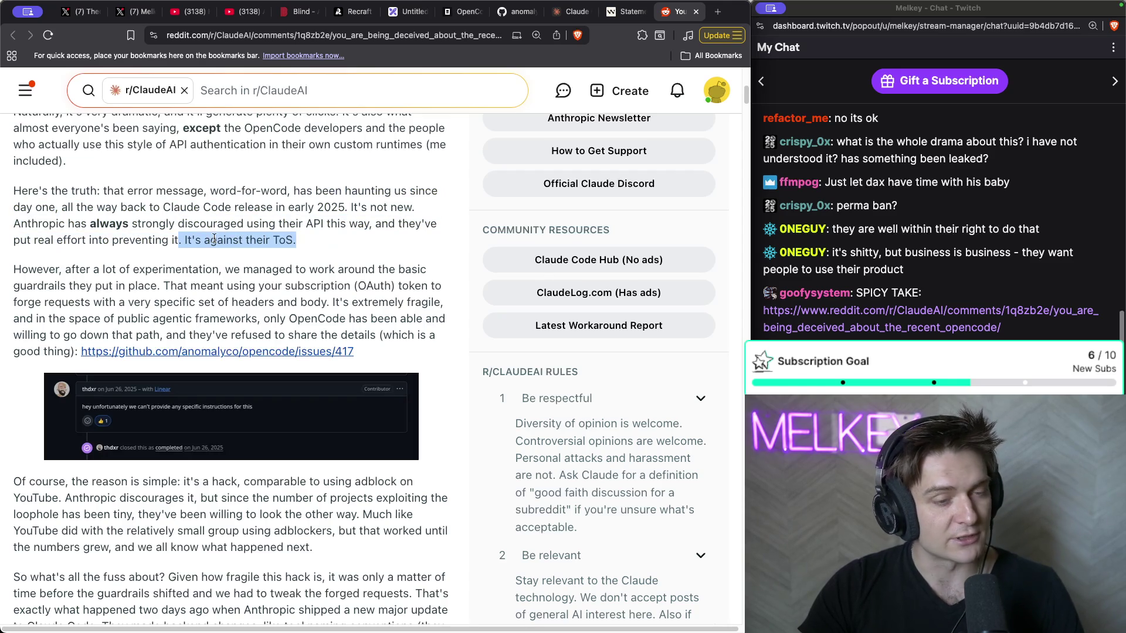
- Highlight the OpenCode workaround paragraph, then view the GitHub issue screenshot and return to the post
scroll(224, 226, "down", 1)
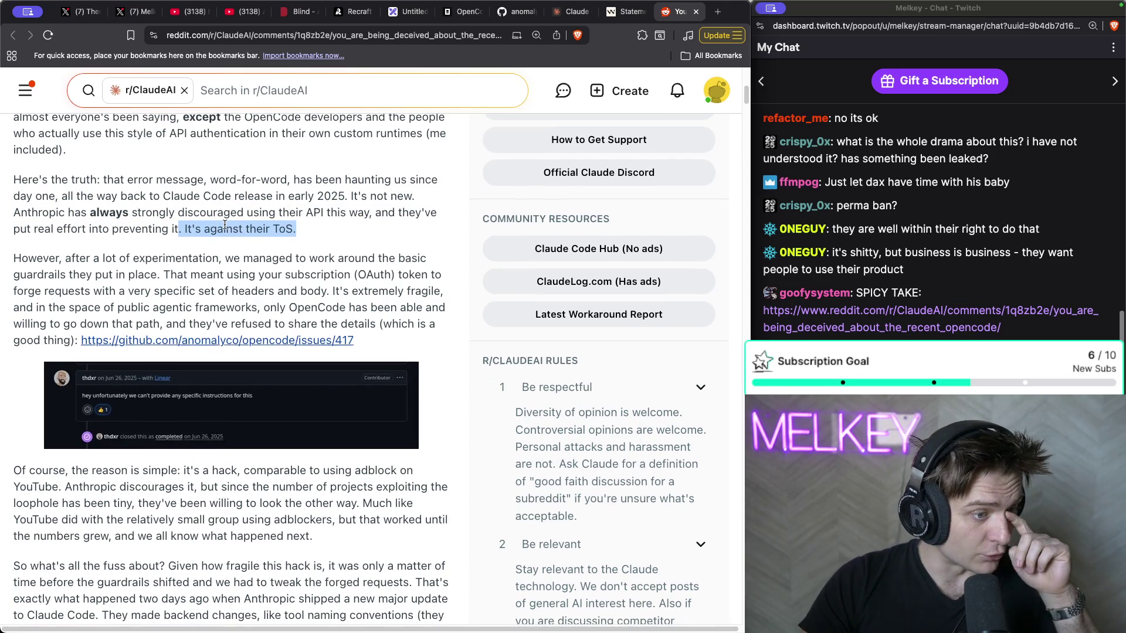
scroll(225, 226, "down", 1)
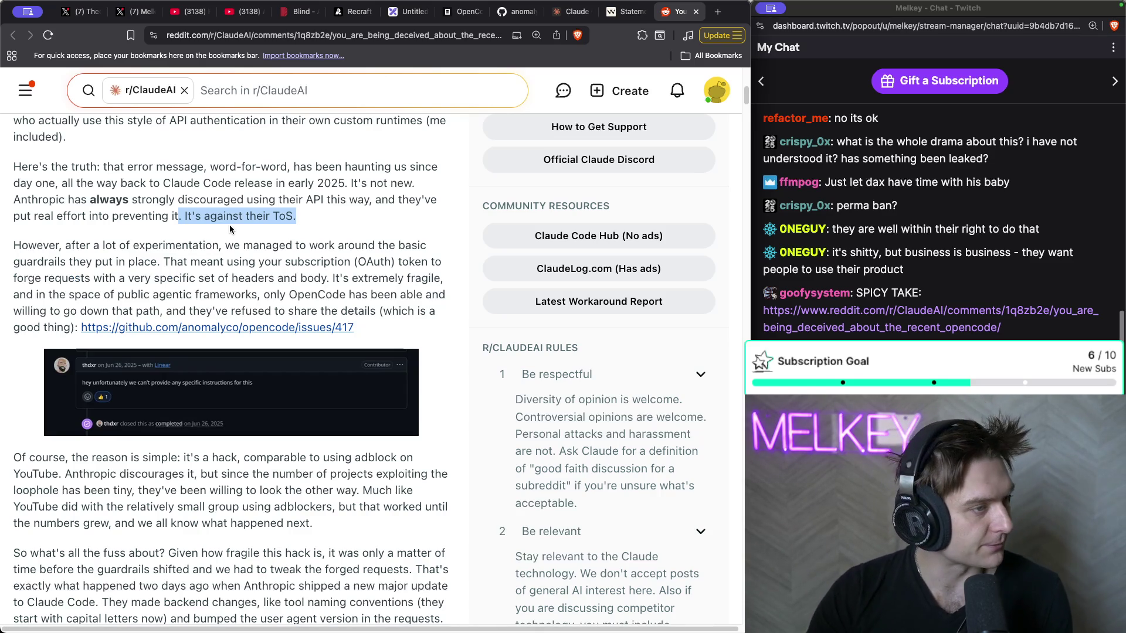
triple_click(214, 242)
scroll(343, 219, "down", 1)
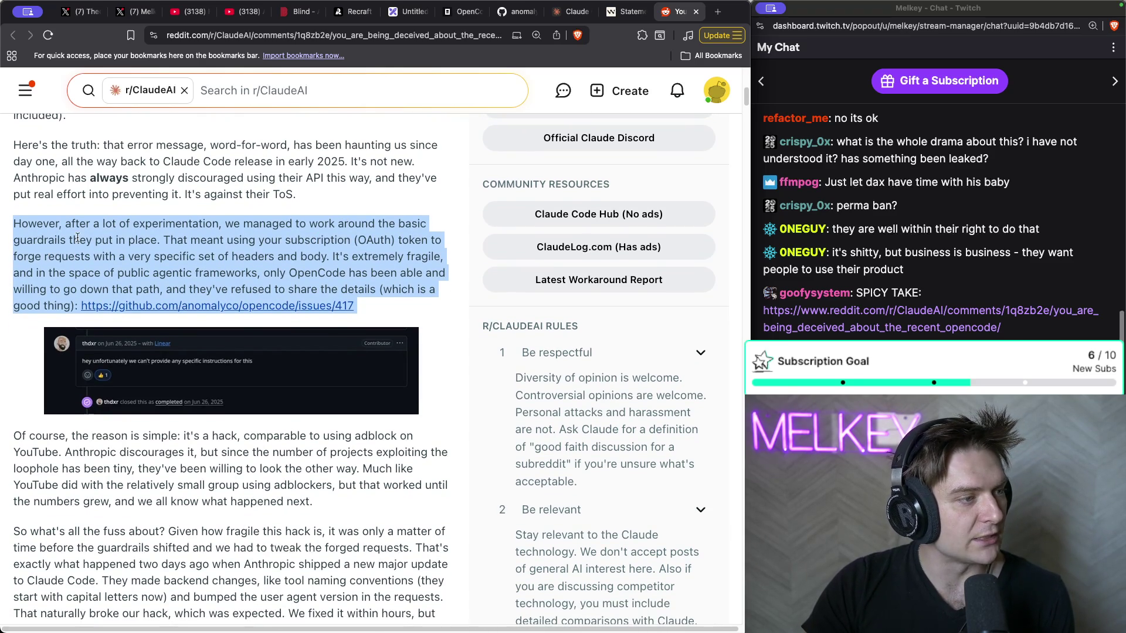
scroll(258, 234, "down", 1)
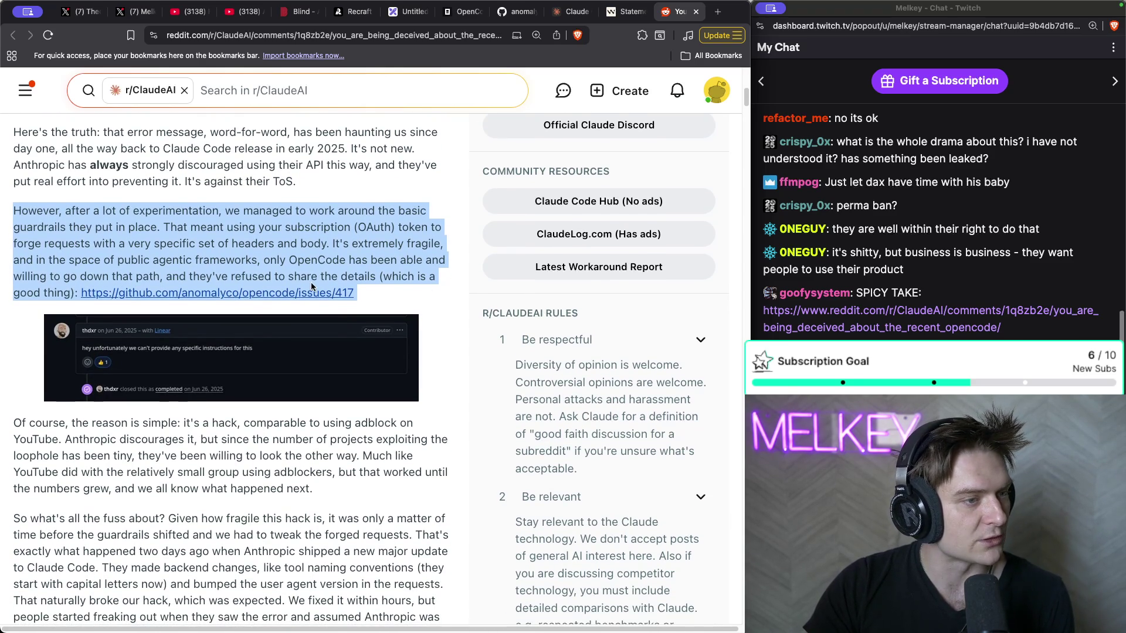
left_click(255, 293)
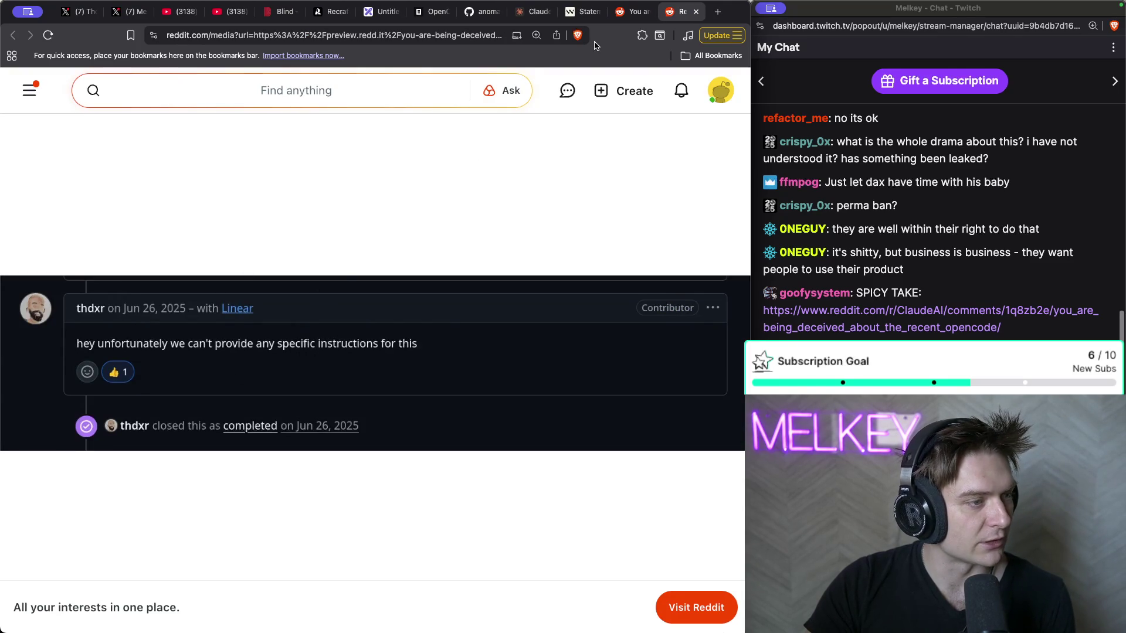
left_click(696, 12)
- Highlight the paragraph comparing the hack to adblock, focusing on tolerating a small group
scroll(622, 81, "down", 3)
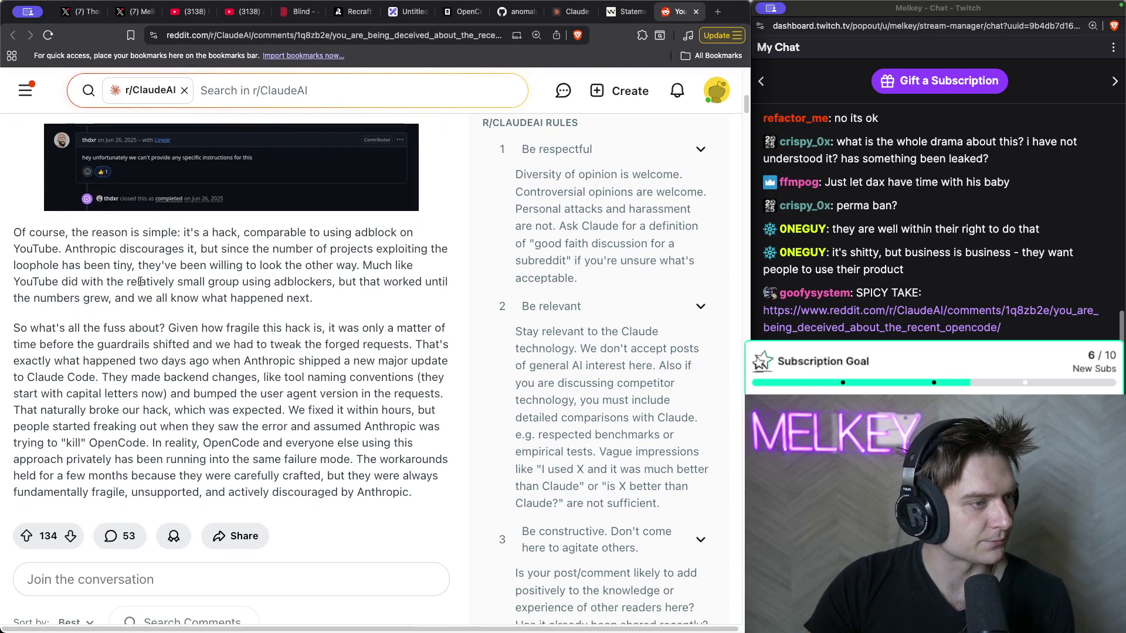
mouse_move(9, 227)
left_mouse_down()
mouse_move(324, 229)
mouse_move(83, 248)
mouse_move(360, 260)
mouse_move(387, 300)
left_mouse_up()
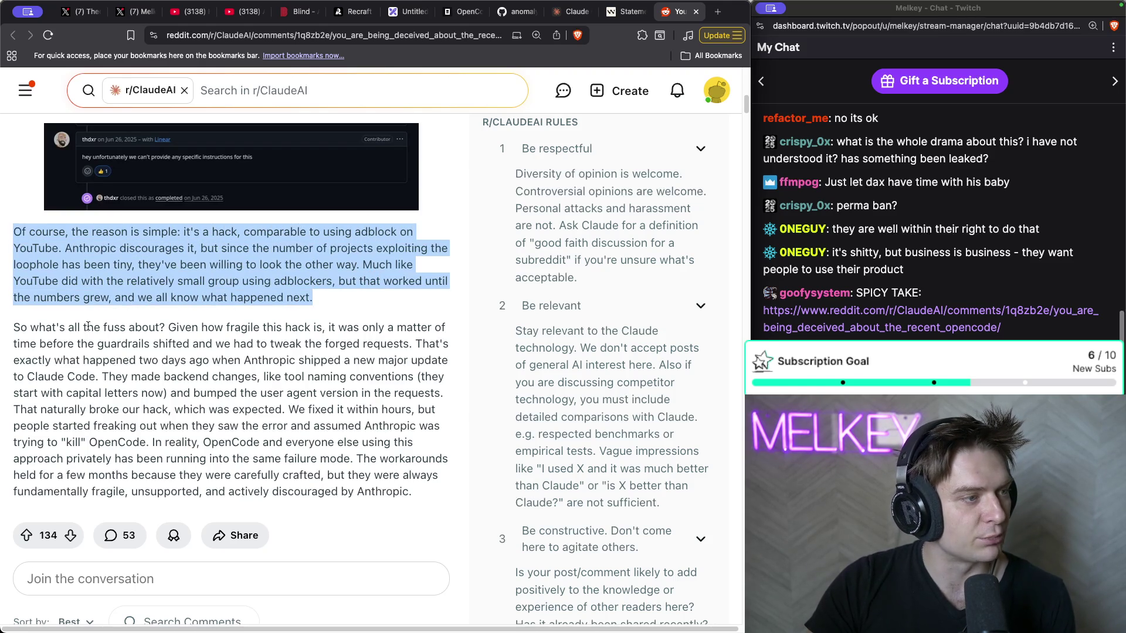
mouse_move(96, 281)
left_mouse_down()
mouse_move(136, 270)
mouse_move(117, 265)
mouse_move(332, 282)
mouse_move(340, 299)
left_mouse_up()
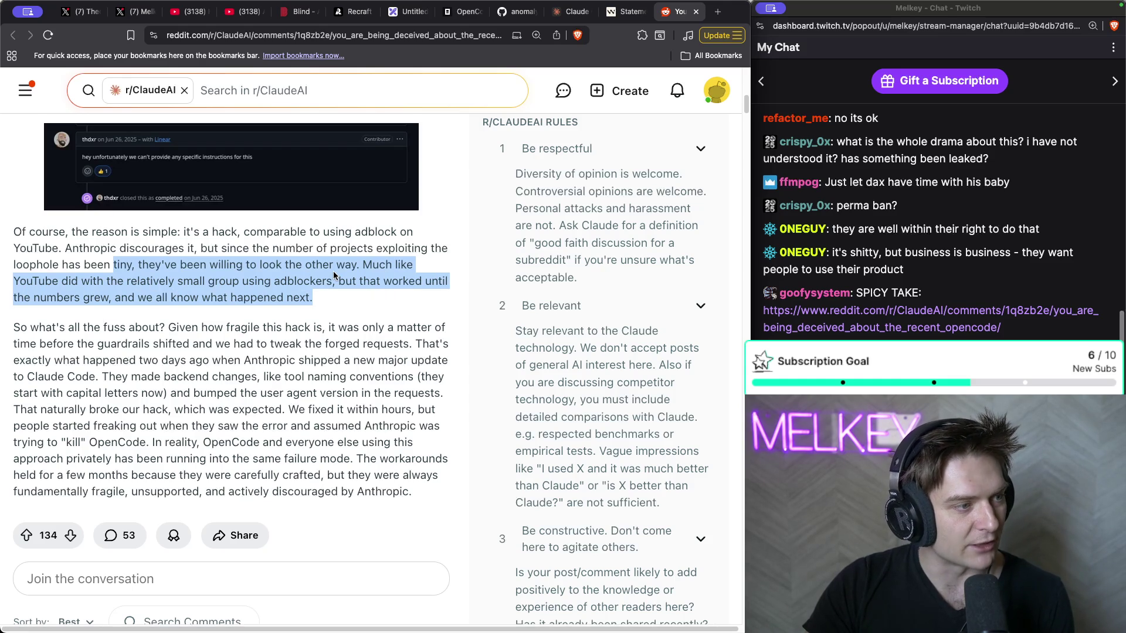
- Highlight the whole 'So what's all the fuss about?' paragraph, then scroll back up
scroll(333, 271, "down", 1)
left_click_drag(314, 285, 4, 264)
scroll(234, 352, "down", 1)
mouse_move(421, 463)
left_mouse_down()
mouse_move(378, 428)
mouse_move(2, 293)
left_mouse_up()
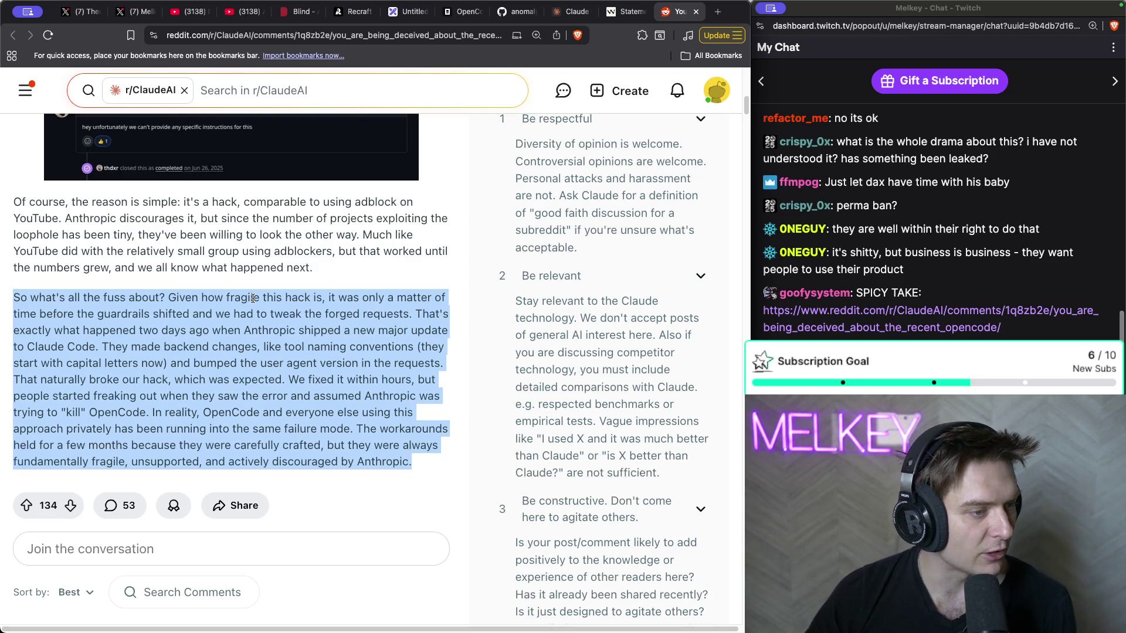
scroll(332, 421, "up", 10)
scroll(332, 421, "up", 4)
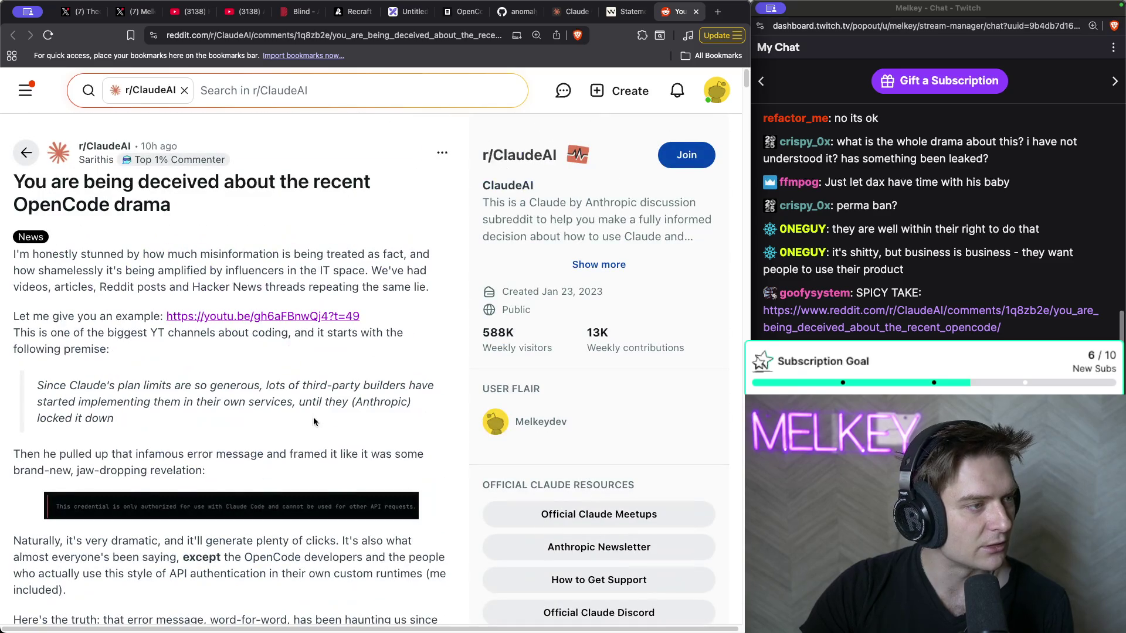
- Return to the highlighted paragraph, focus the Twitch chat, then switch to the 'Anthropic just burned so much trust' tab
mouse_move(89, 167)
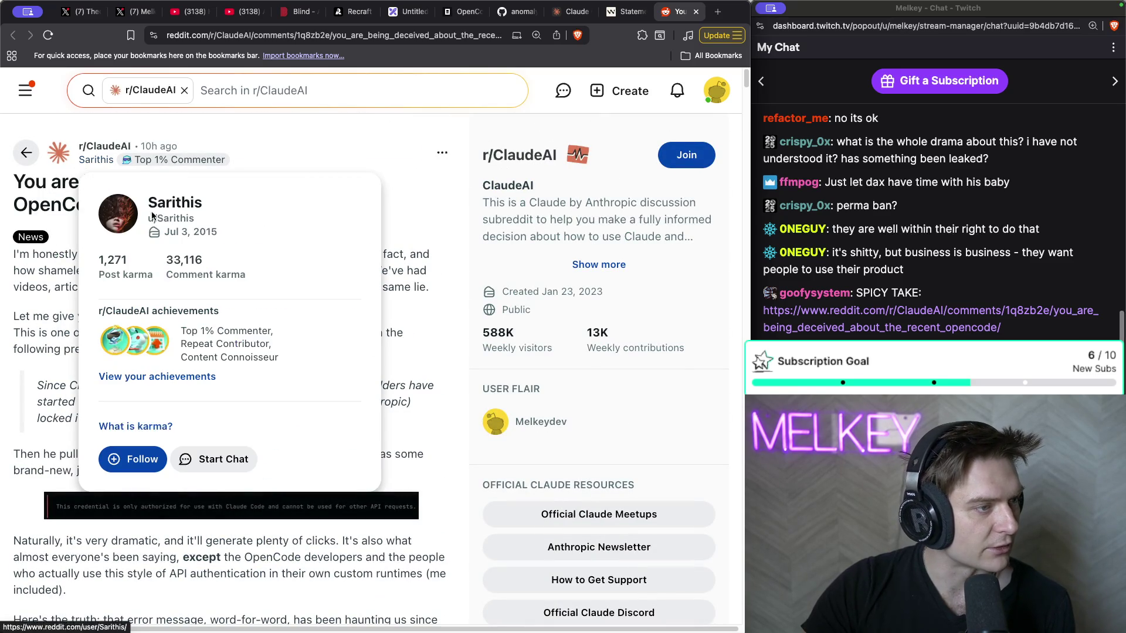
scroll(264, 427, "down", 5)
scroll(264, 427, "down", 4)
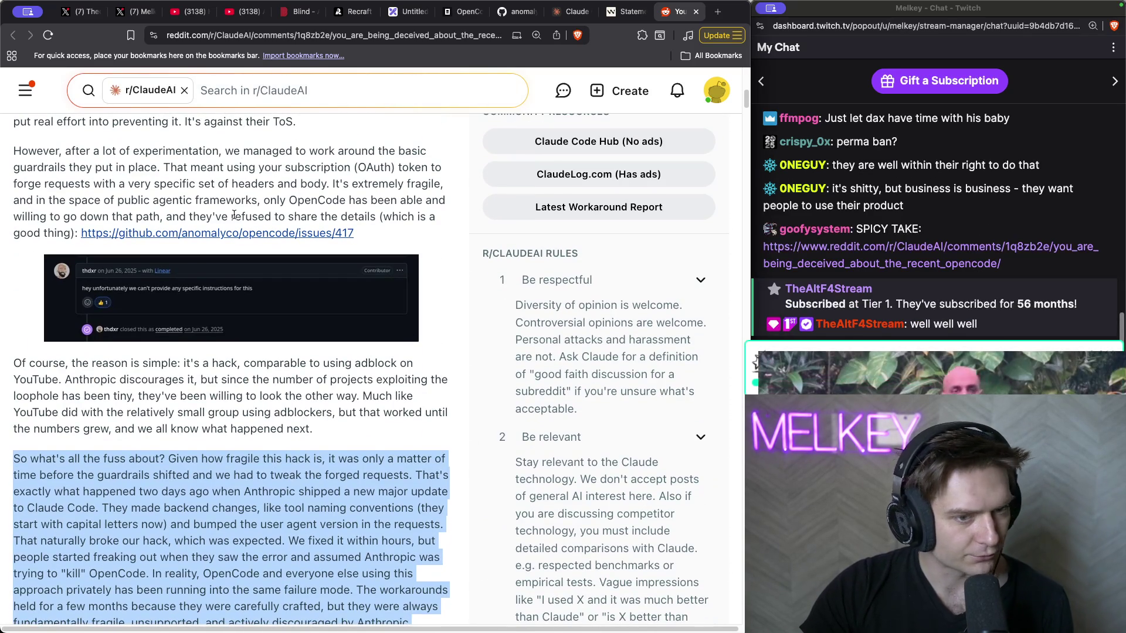
left_click(938, 255)
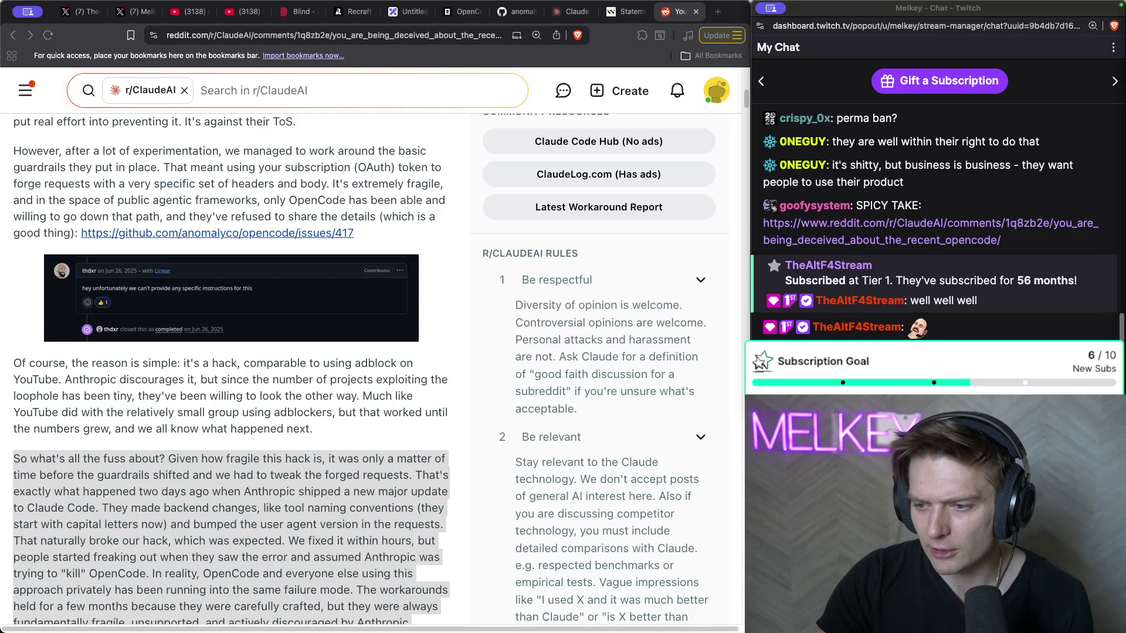
left_click(237, 12)
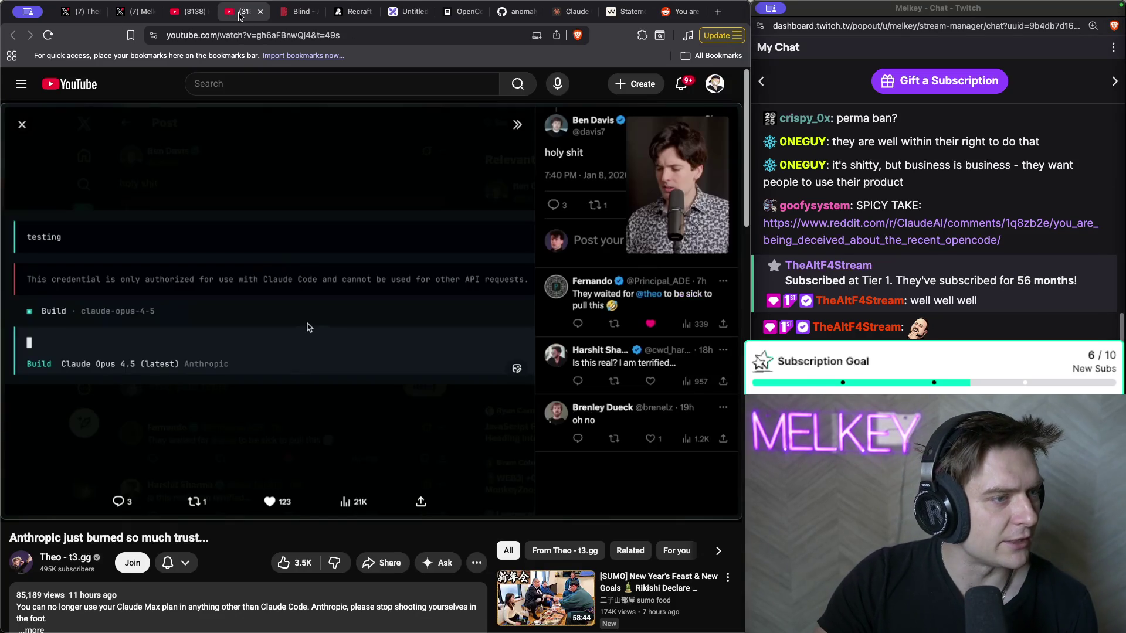
- Play and pause the trust video, close its tab, and bring the 'Hey Anthropic, WTF' video forward
left_click(266, 232)
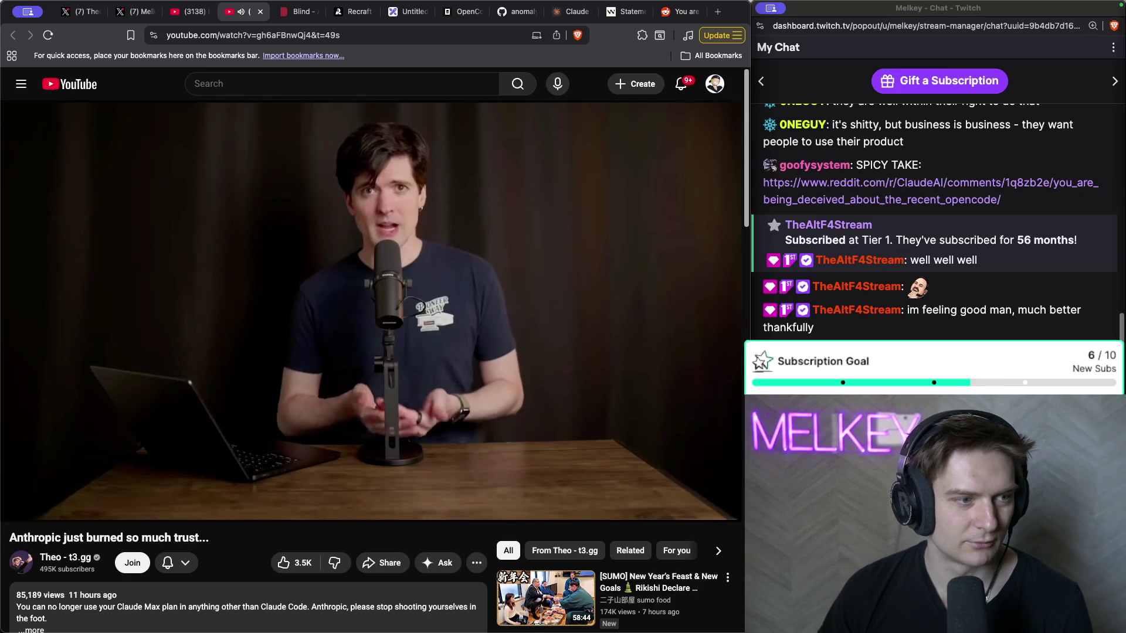
left_click(302, 221)
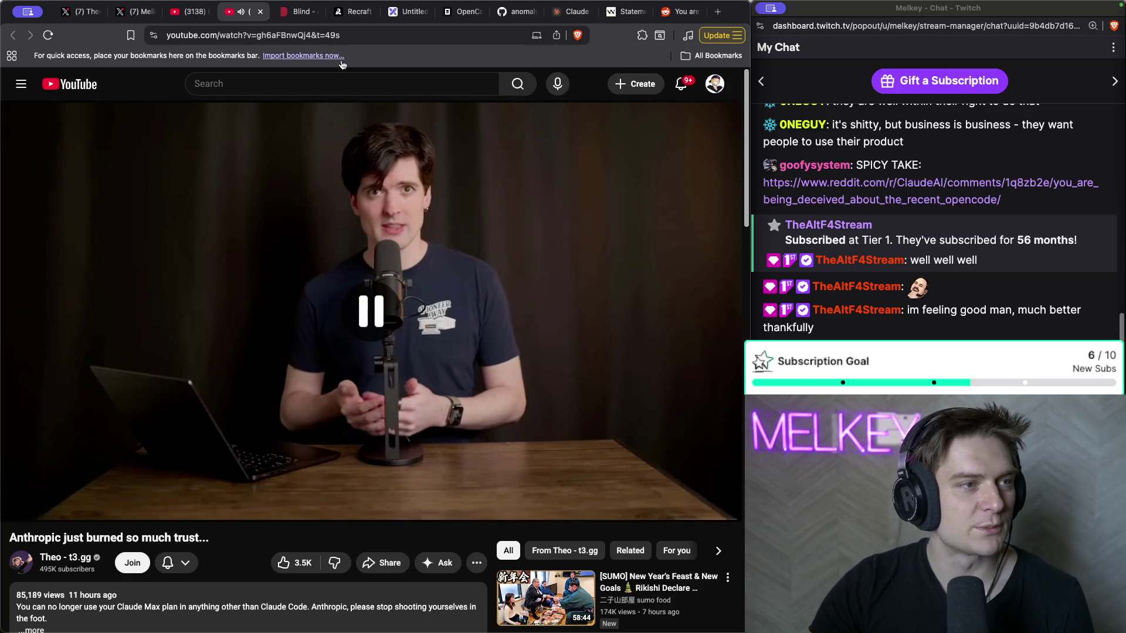
left_click(260, 11)
left_click(194, 13)
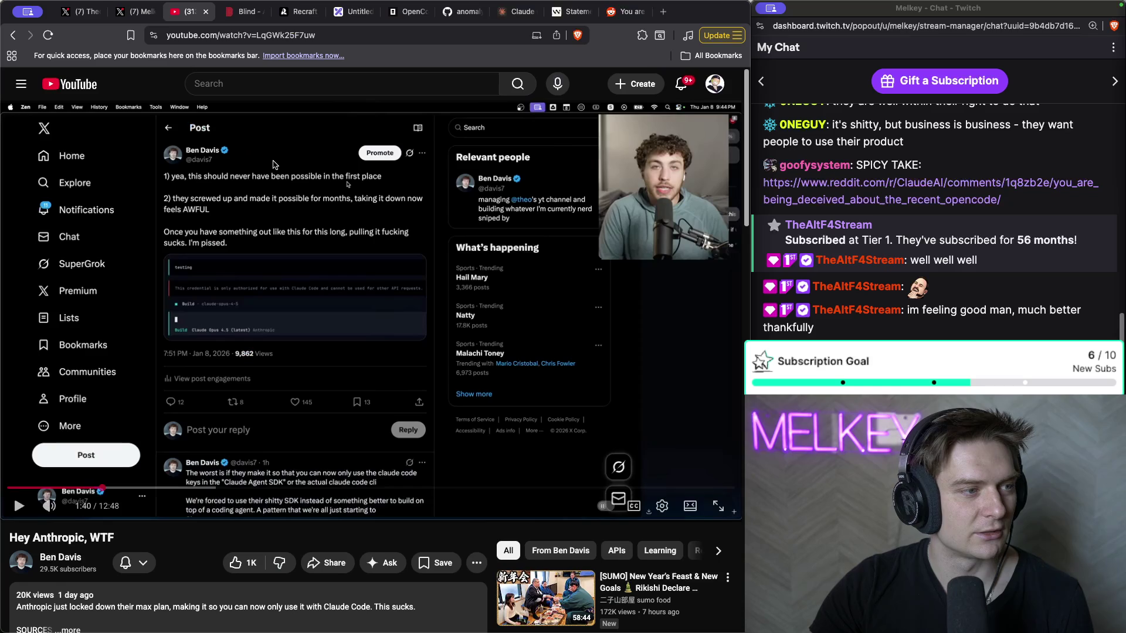
- Resume 'Hey Anthropic, WTF' through its review of Claude Code setup replies, then pause it
left_click(275, 168)
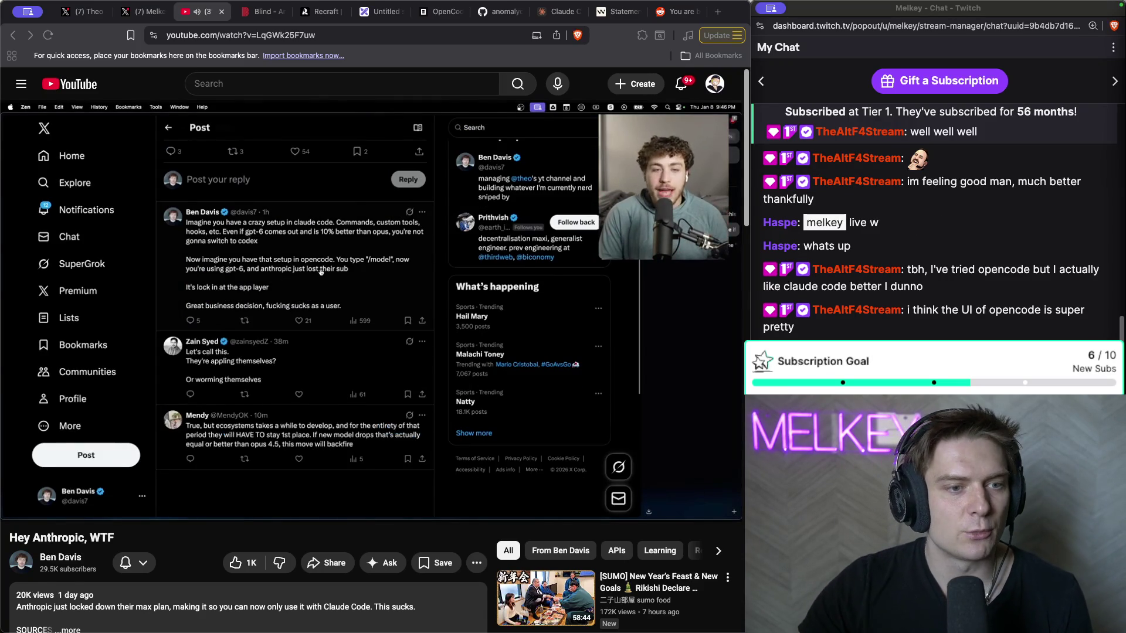
left_click(514, 327)
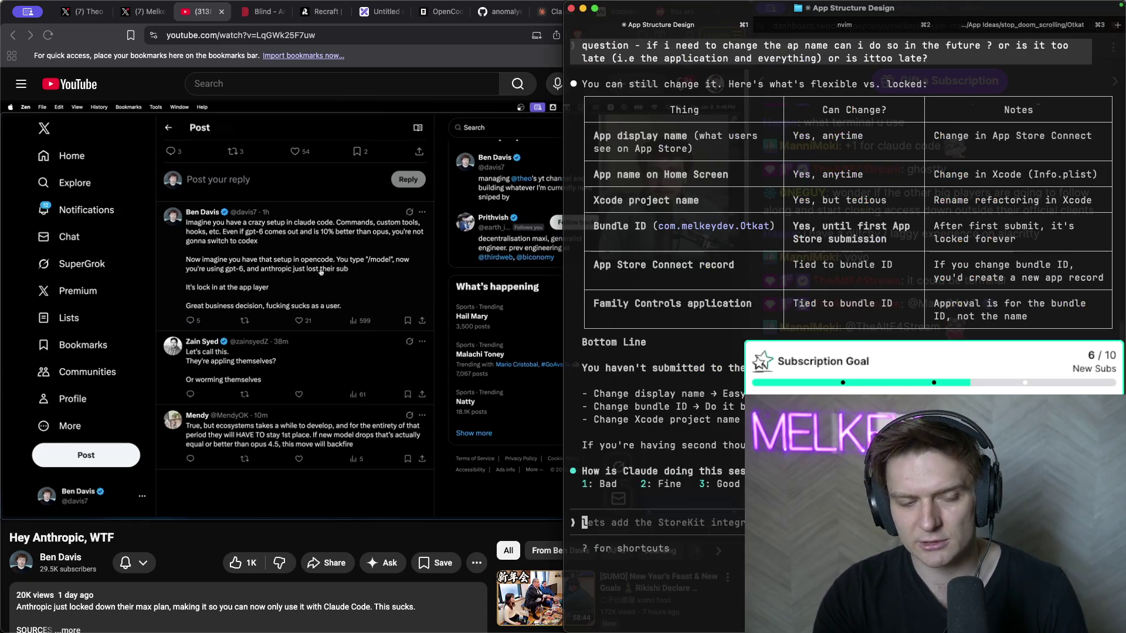
key("super+Tab")
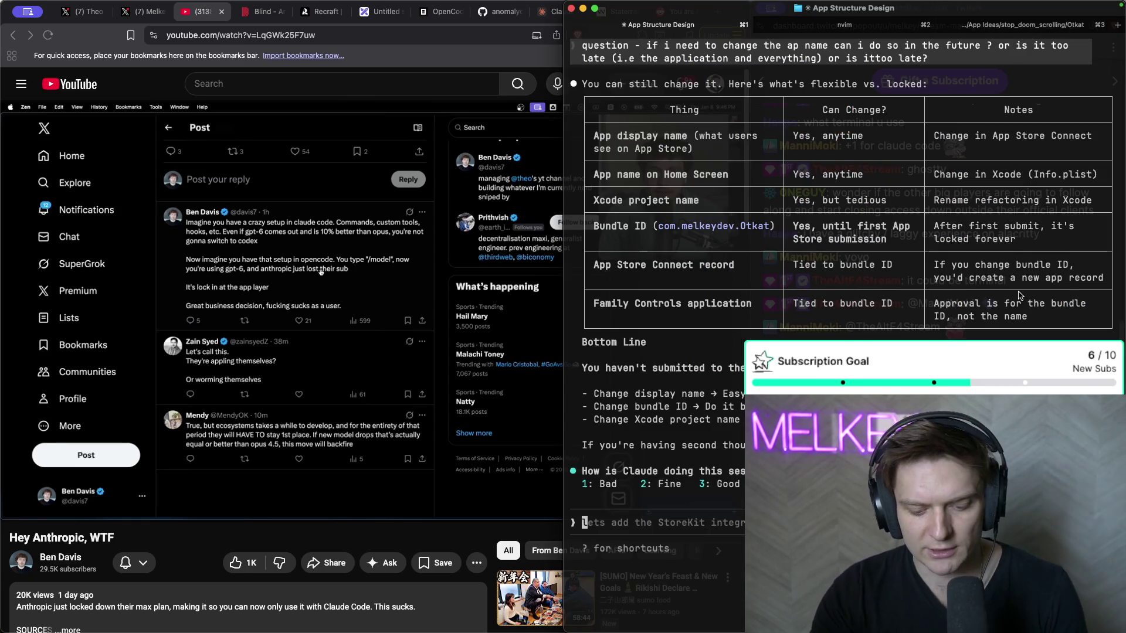
key("ctrl+alt+Left")
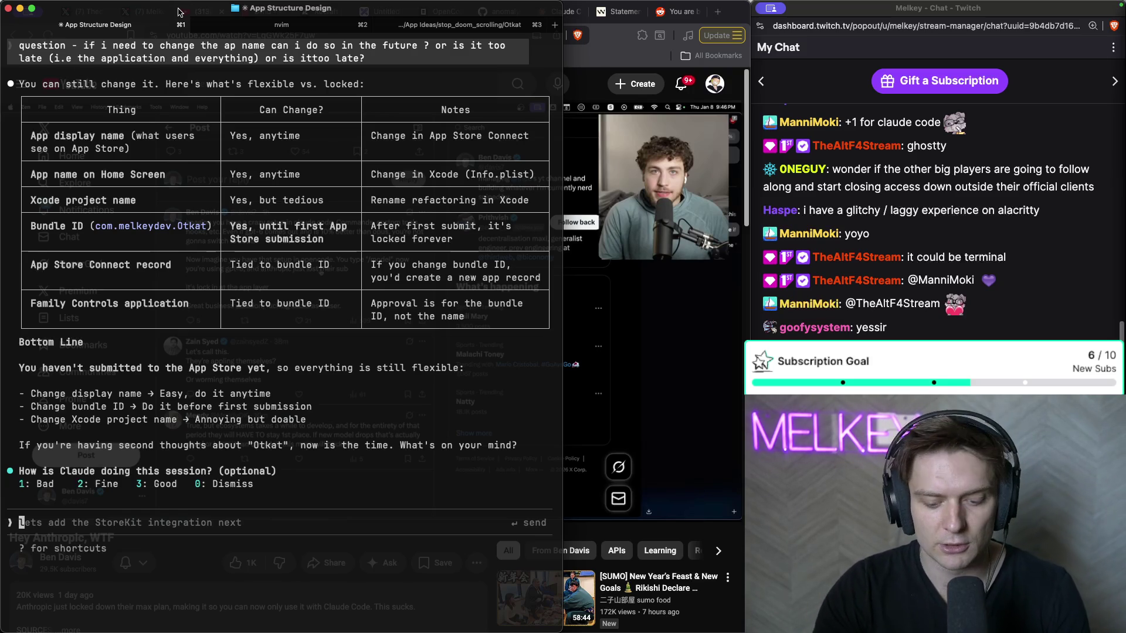
key("super+Tab")
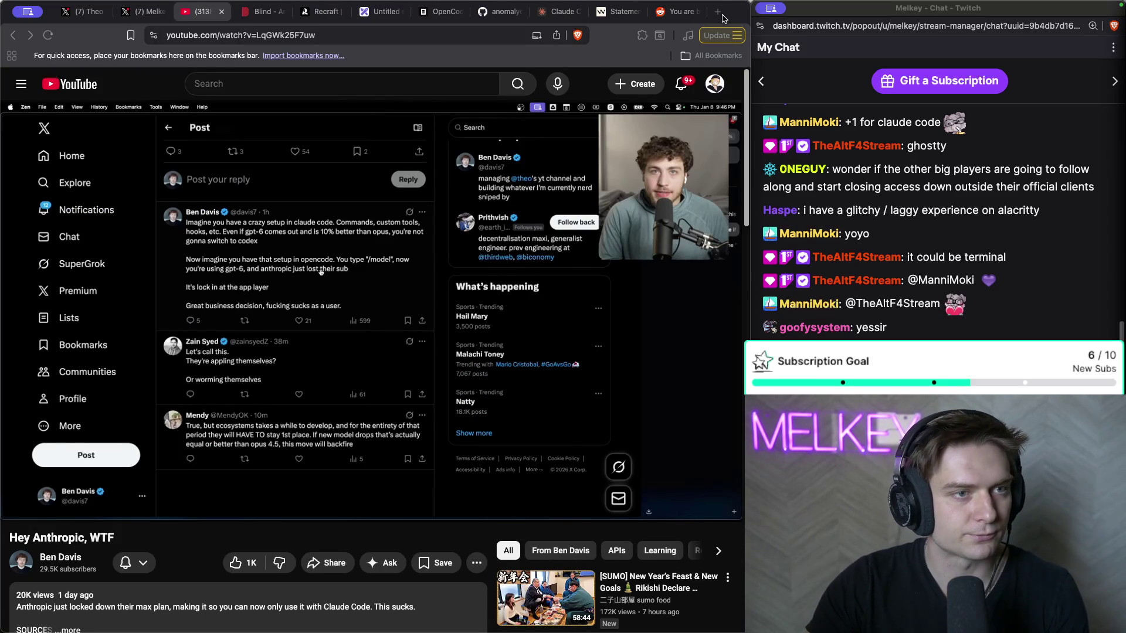
- Open twitter.com in a new tab and go to your own X profile
left_click(723, 15)
type("twitter.c")
key("Return")
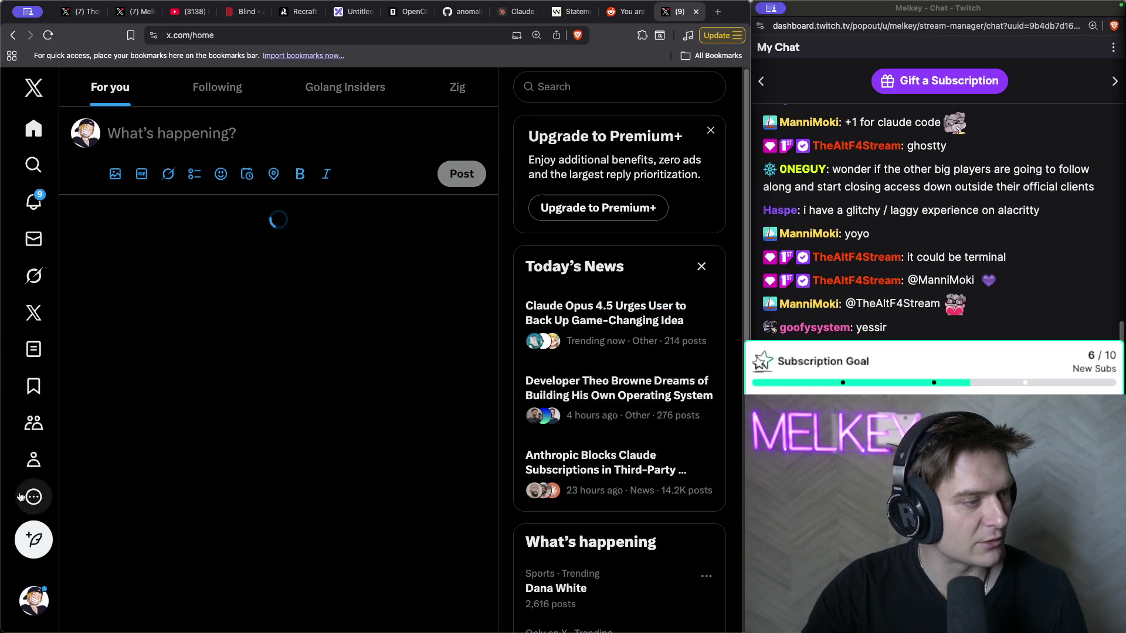
left_click(33, 459)
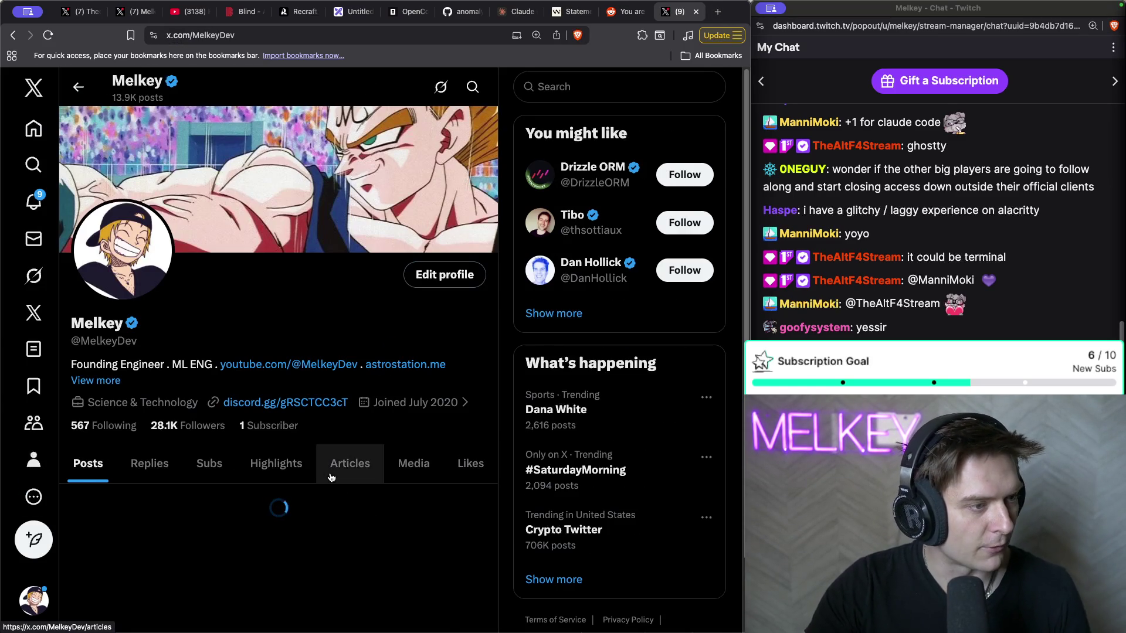
- Scroll through your recent posts and open the one about avoiding Zed, Cursor and VsCode
scroll(369, 469, "down", 10)
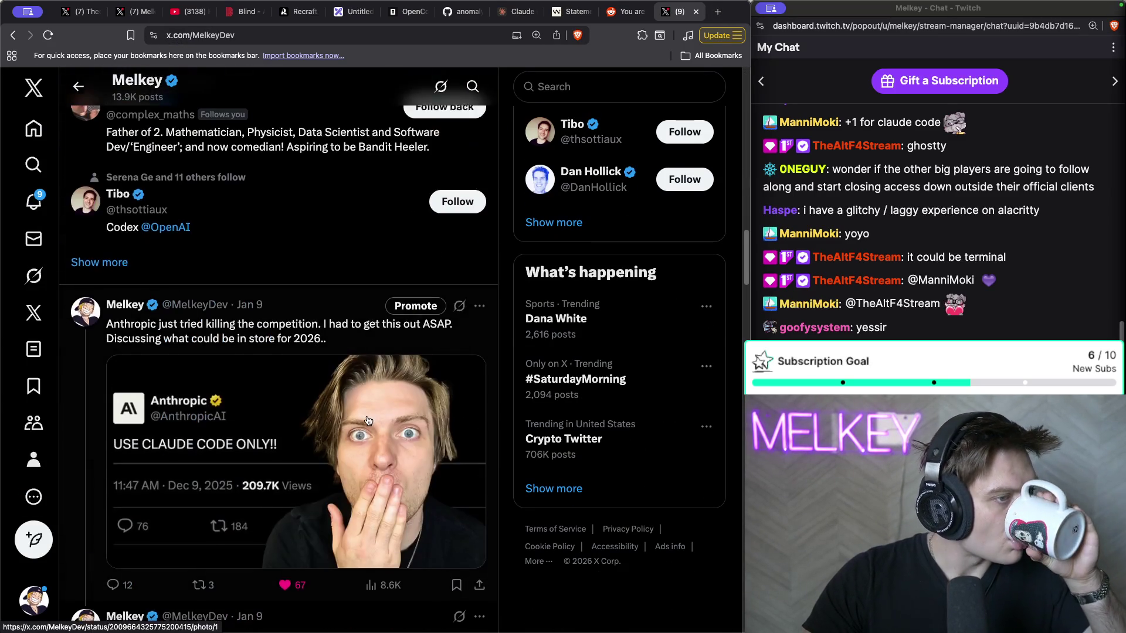
scroll(368, 420, "down", 15)
scroll(368, 420, "up", 10)
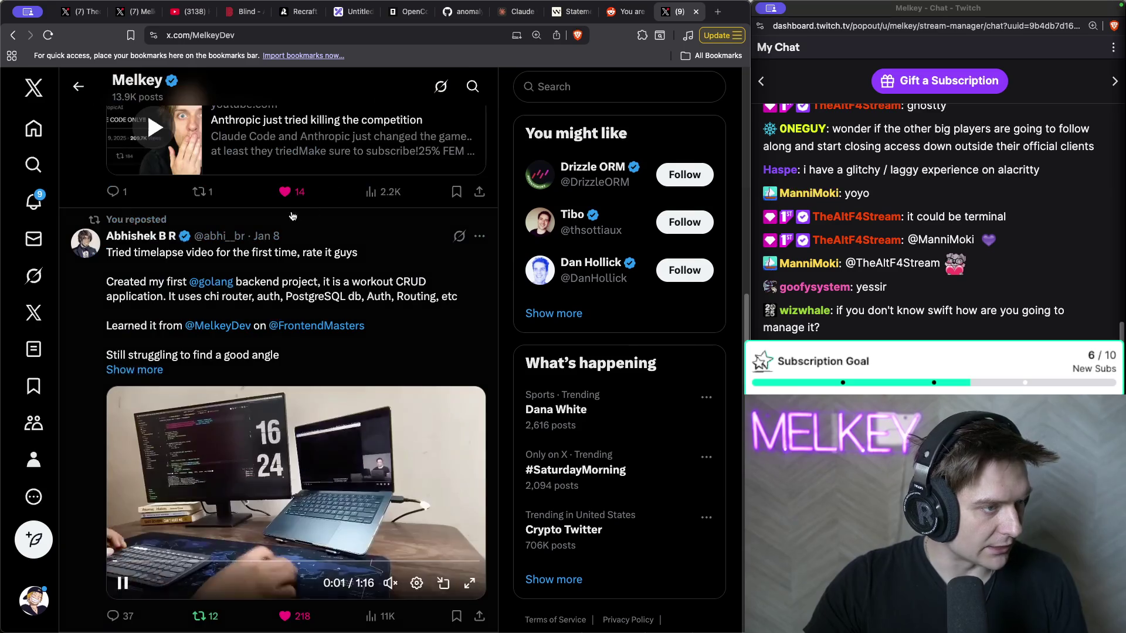
scroll(282, 251, "down", 5)
scroll(282, 251, "down", 7)
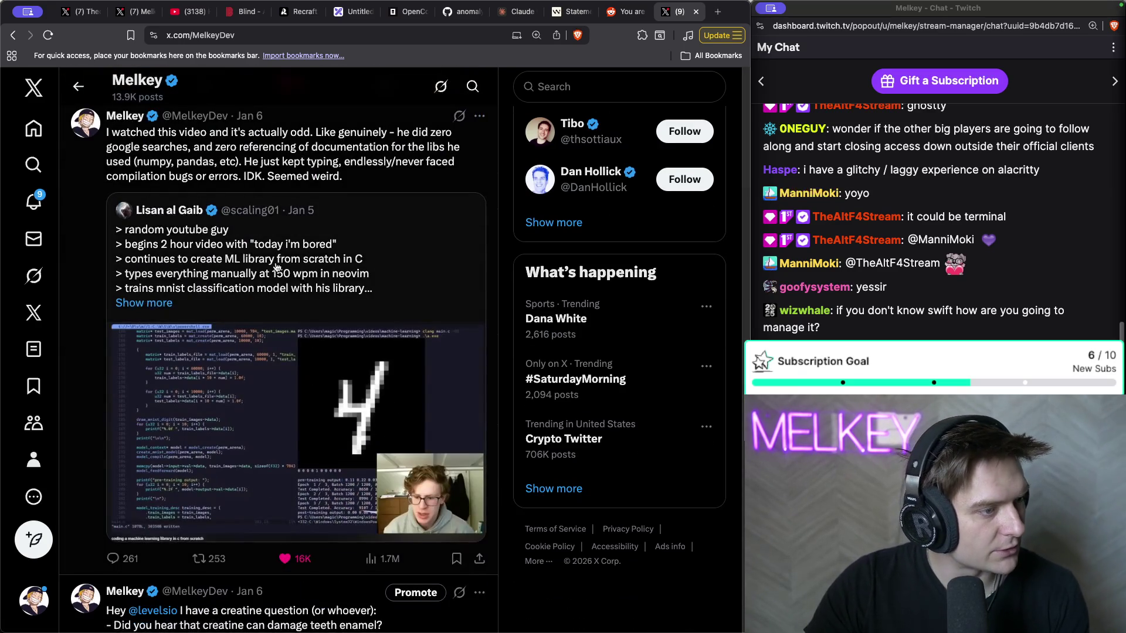
scroll(284, 263, "up", 13)
scroll(284, 263, "up", 7)
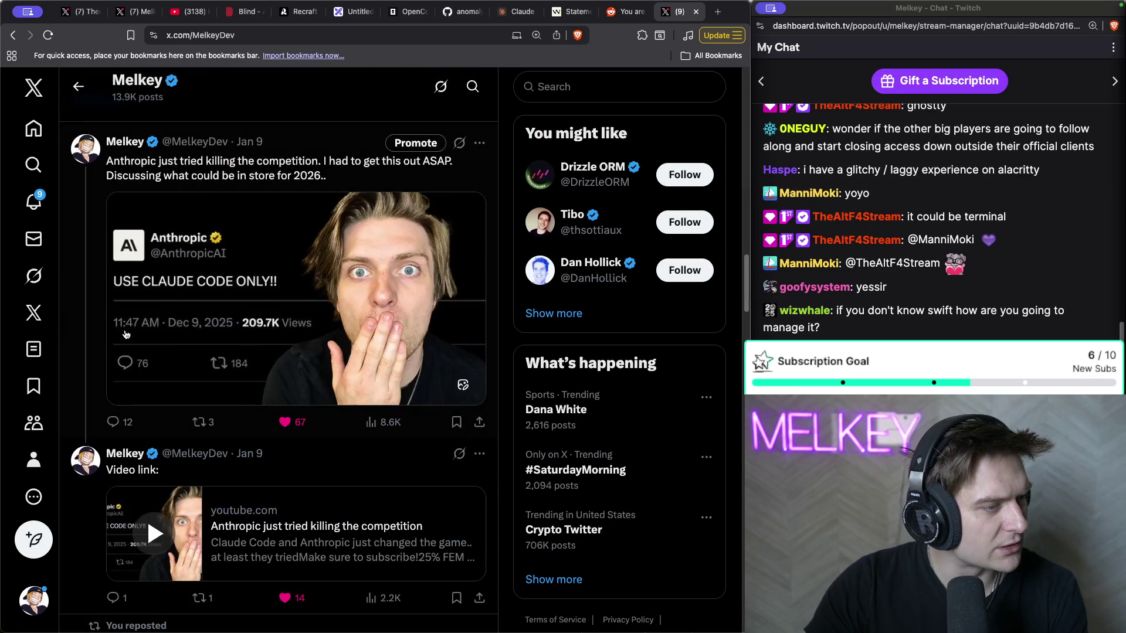
scroll(190, 258, "down", 15)
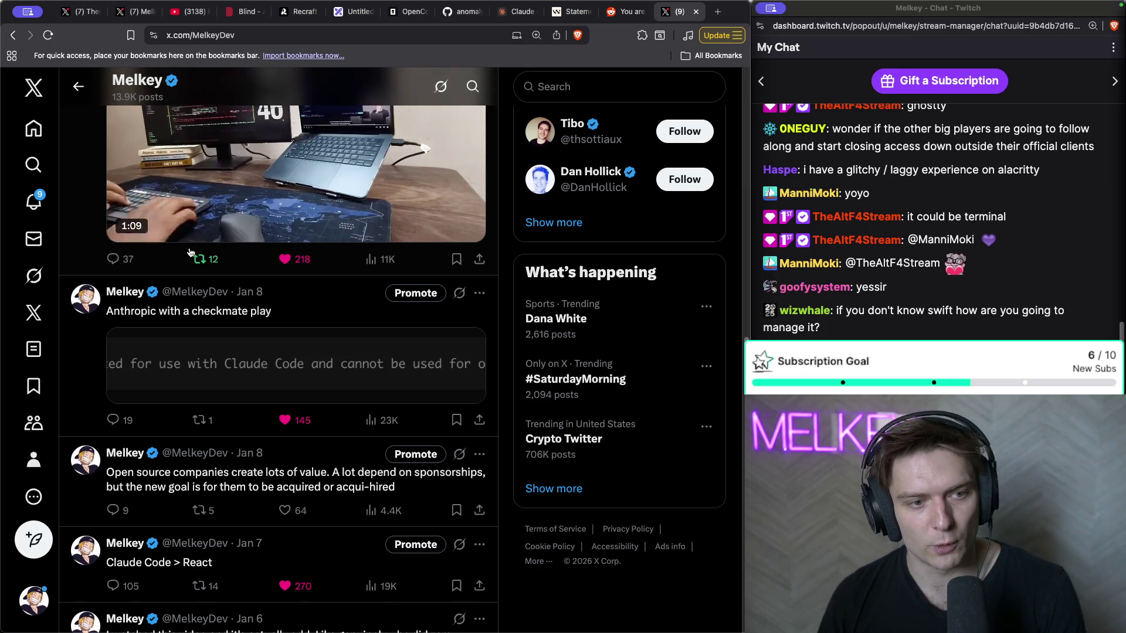
scroll(425, 279, "down", 3)
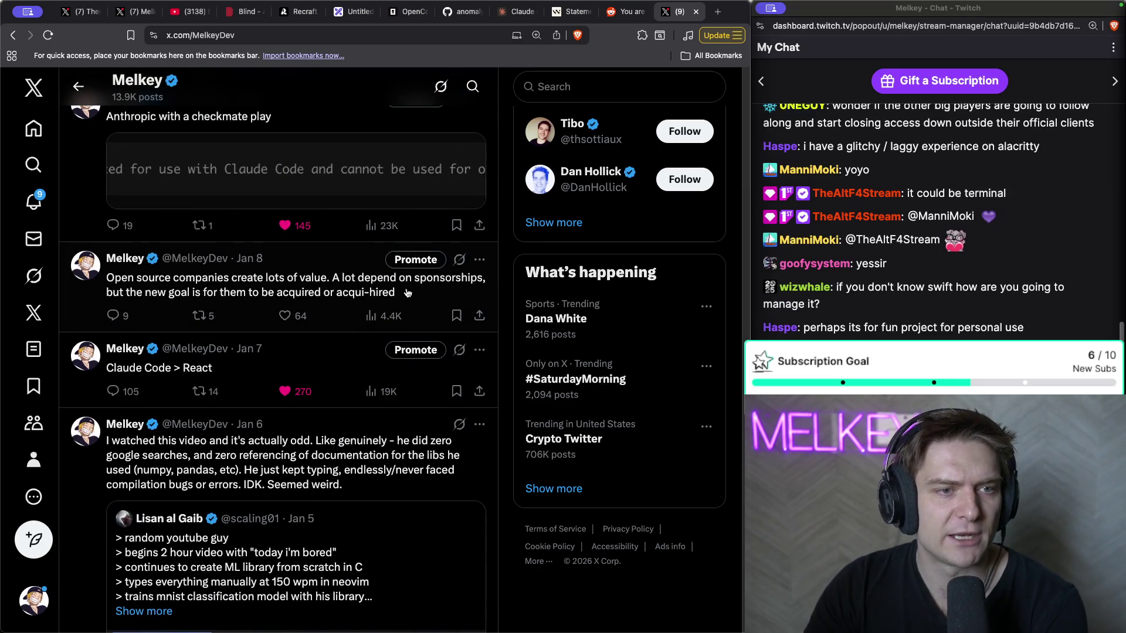
scroll(377, 298, "down", 3)
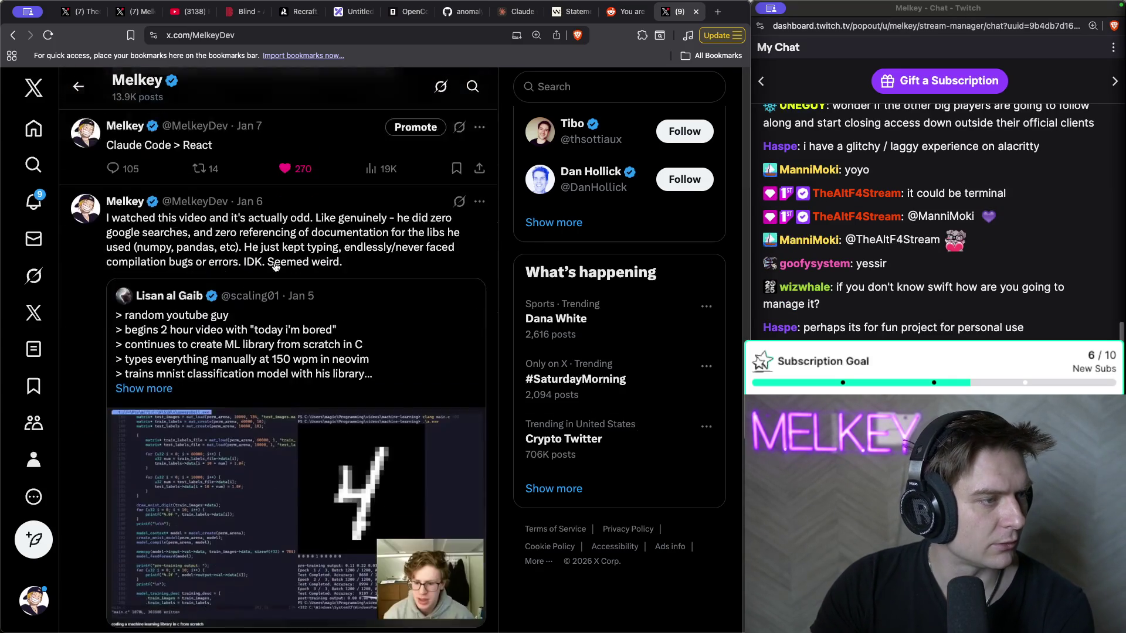
scroll(275, 266, "down", 7)
scroll(180, 216, "down", 2)
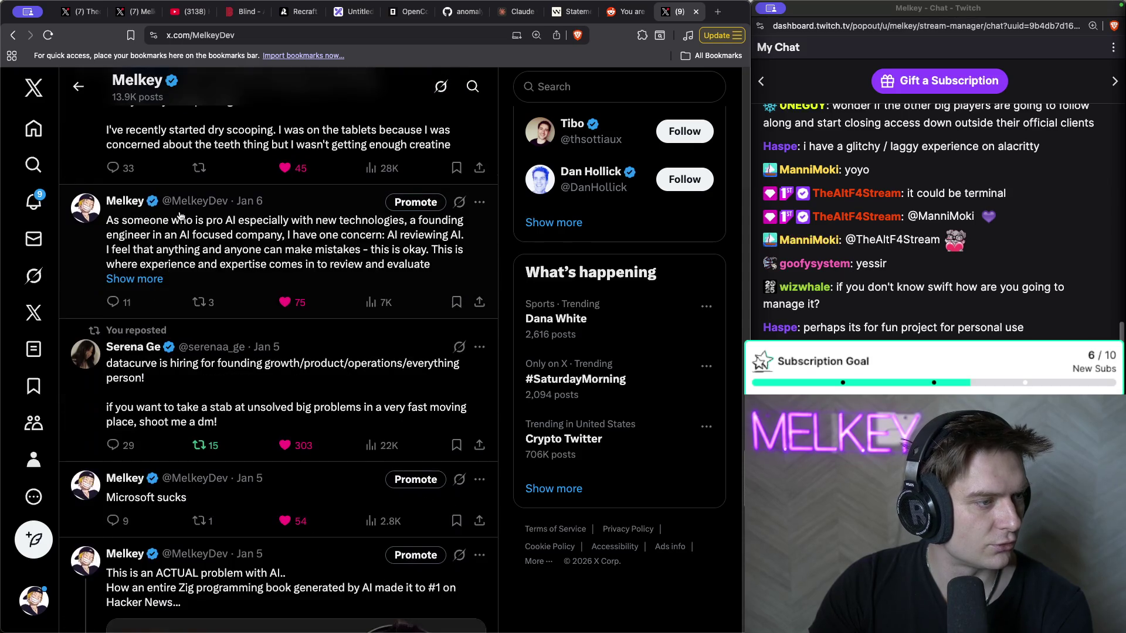
scroll(181, 216, "down", 7)
scroll(206, 236, "down", 9)
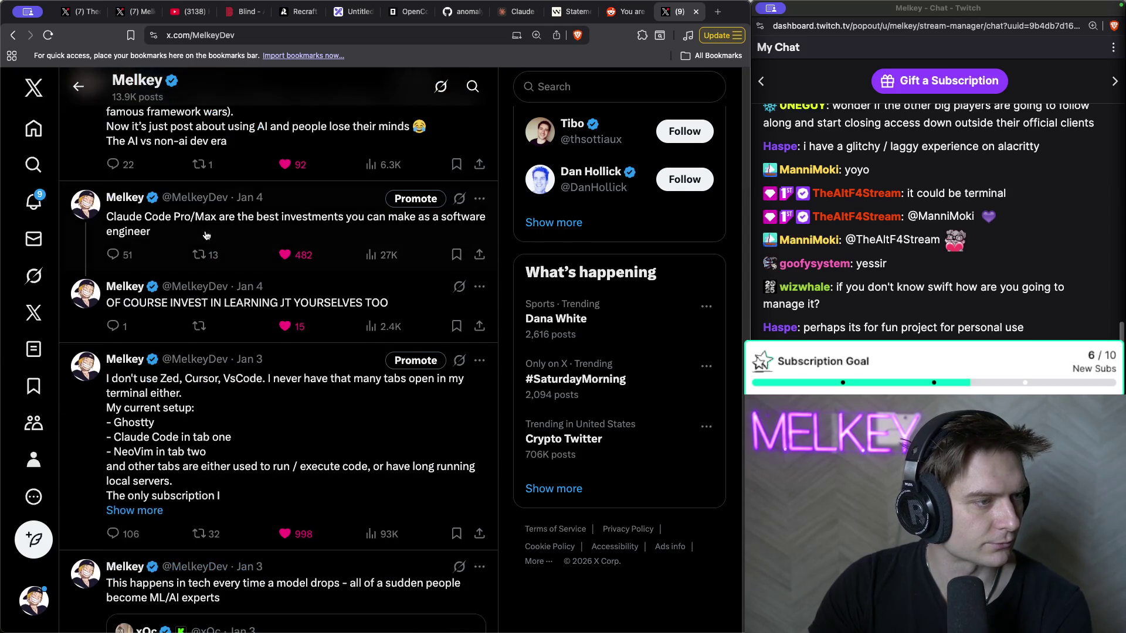
scroll(206, 235, "up", 2)
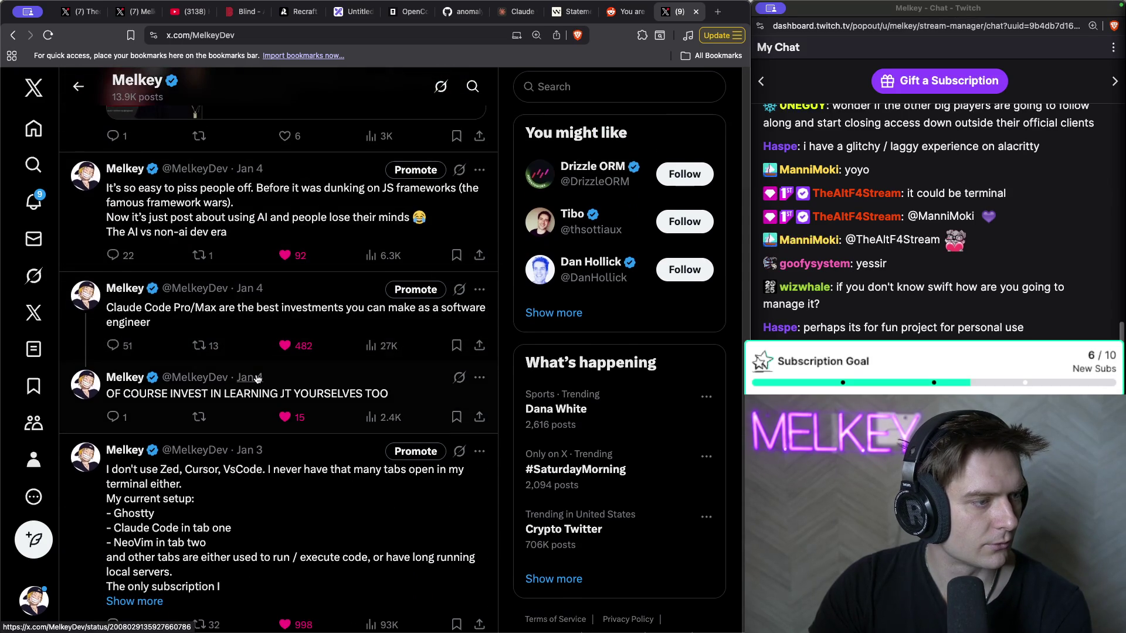
scroll(256, 379, "down", 4)
left_click(269, 339)
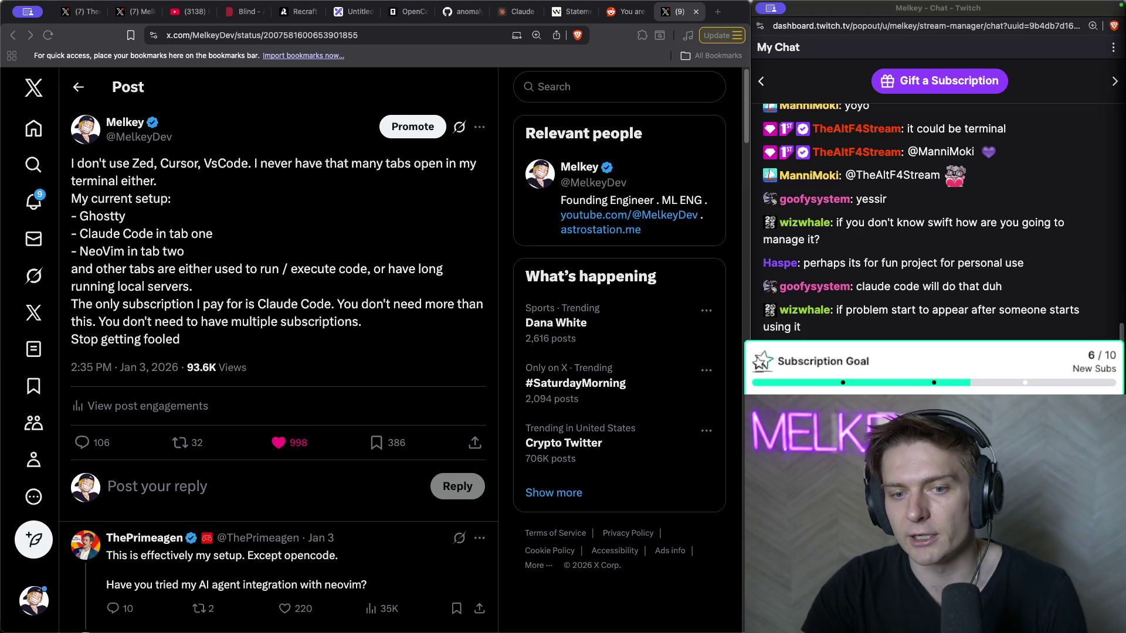
- Bring the Ghostty Claude Code terminal in front of the browser with Super+Tab
key("super+Tab")
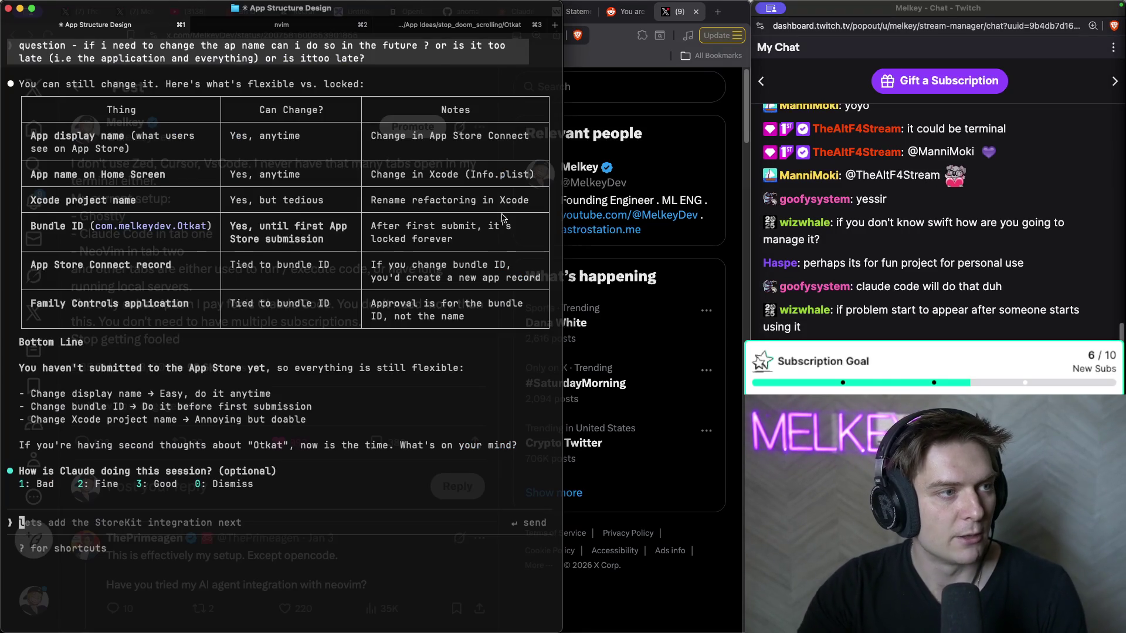
- Delete the mock list comment from AppPickerView.swift, save it, and widen the Claude Code window
key("super+2")
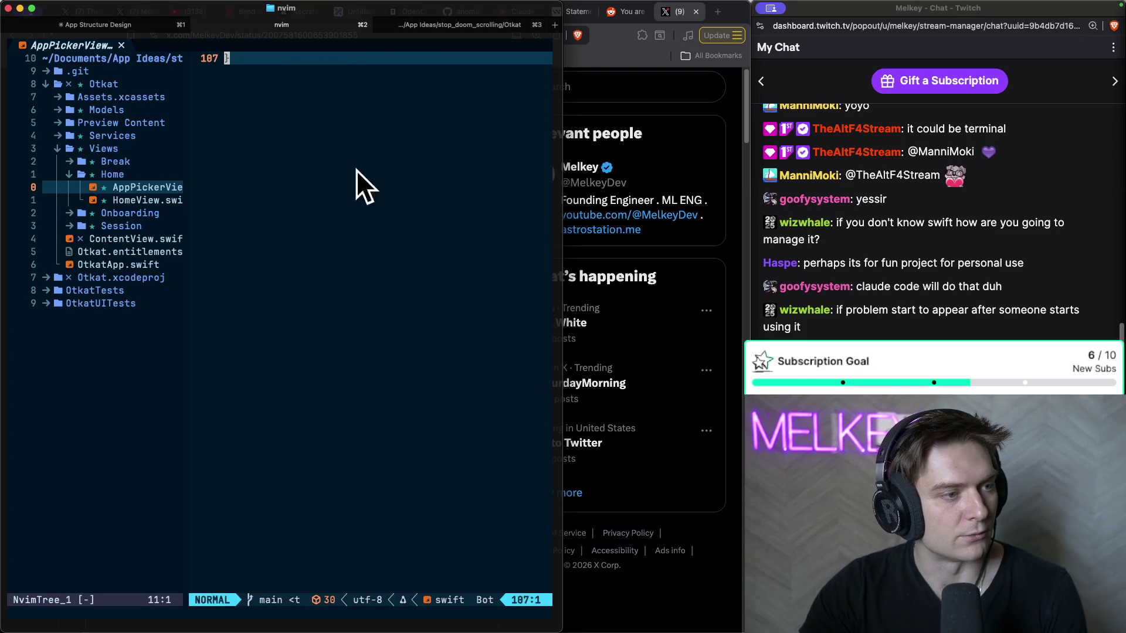
left_click(345, 188)
left_click(363, 265)
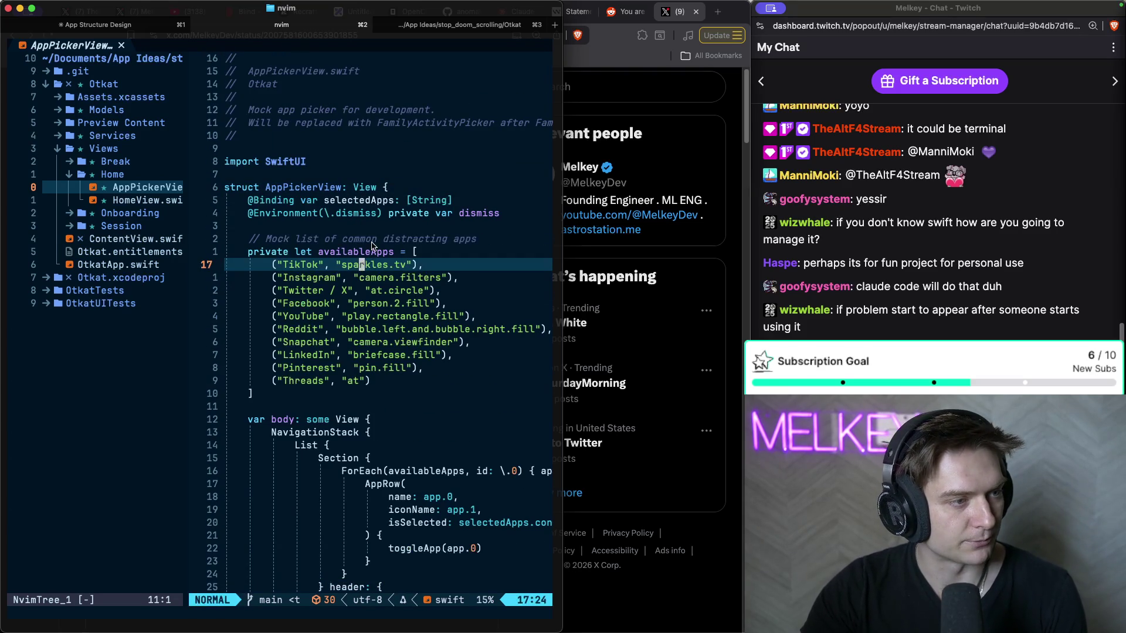
left_click(378, 239)
key("d")
key("d")
type(":w")
key("Return")
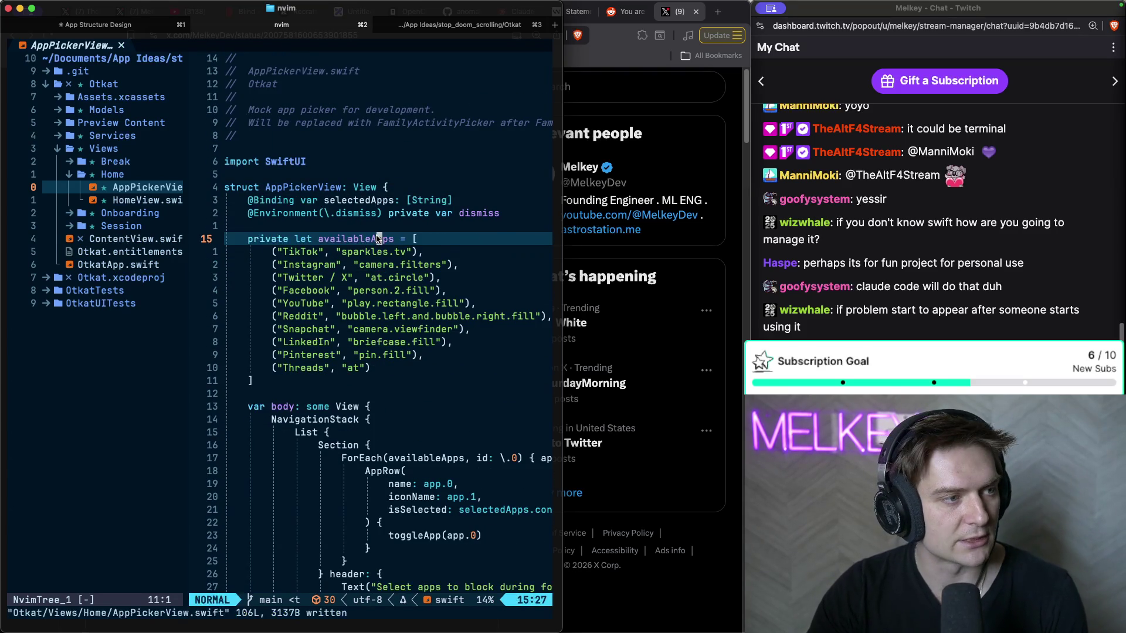
key("super+1")
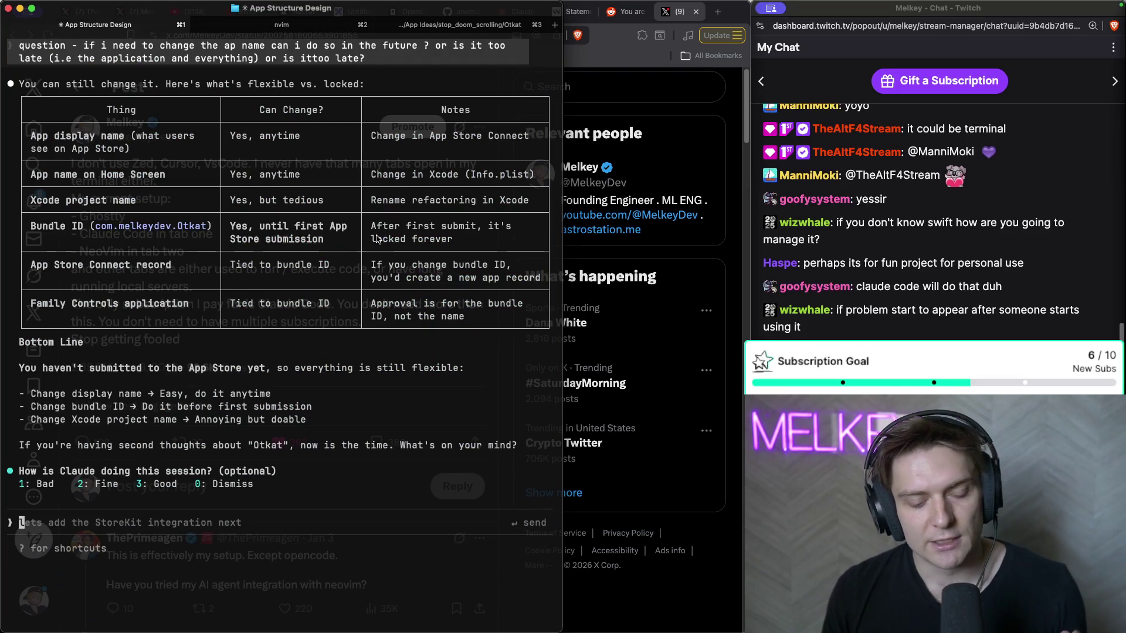
key("ctrl+alt+e")
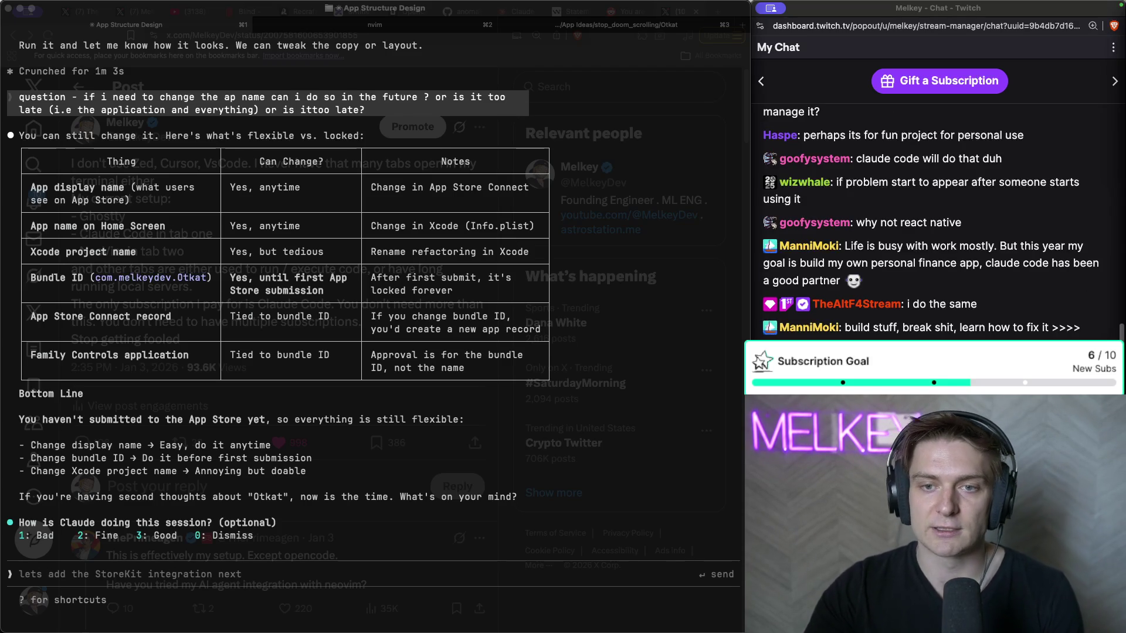
key("super+2")
key("super+1")
key("super+grave")
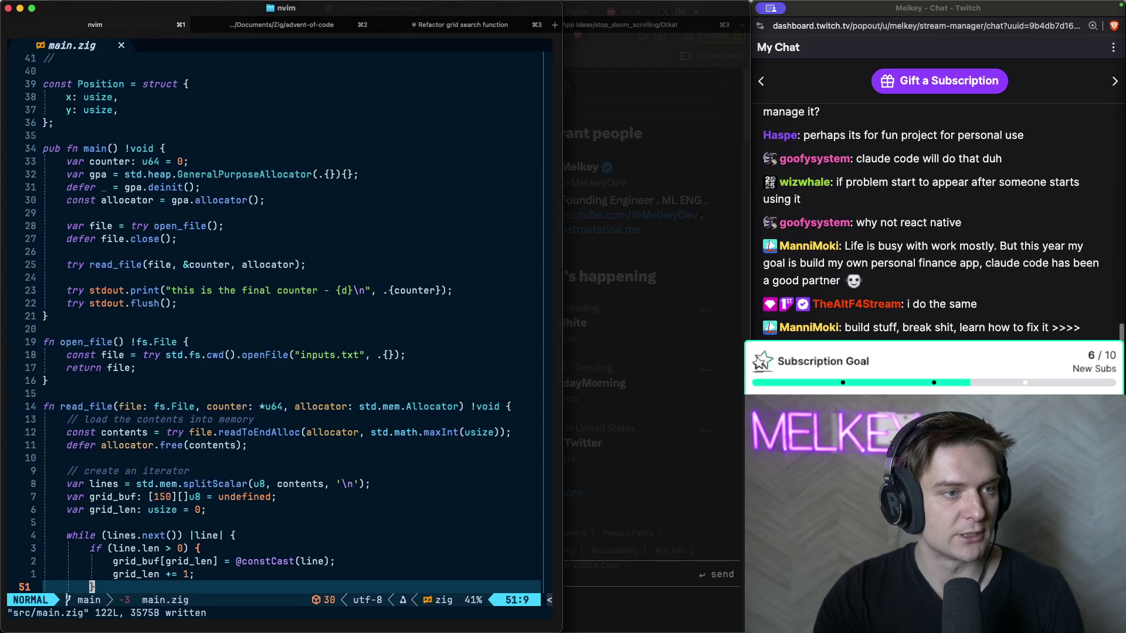
double_click(304, 11)
scroll(319, 240, "up", 3)
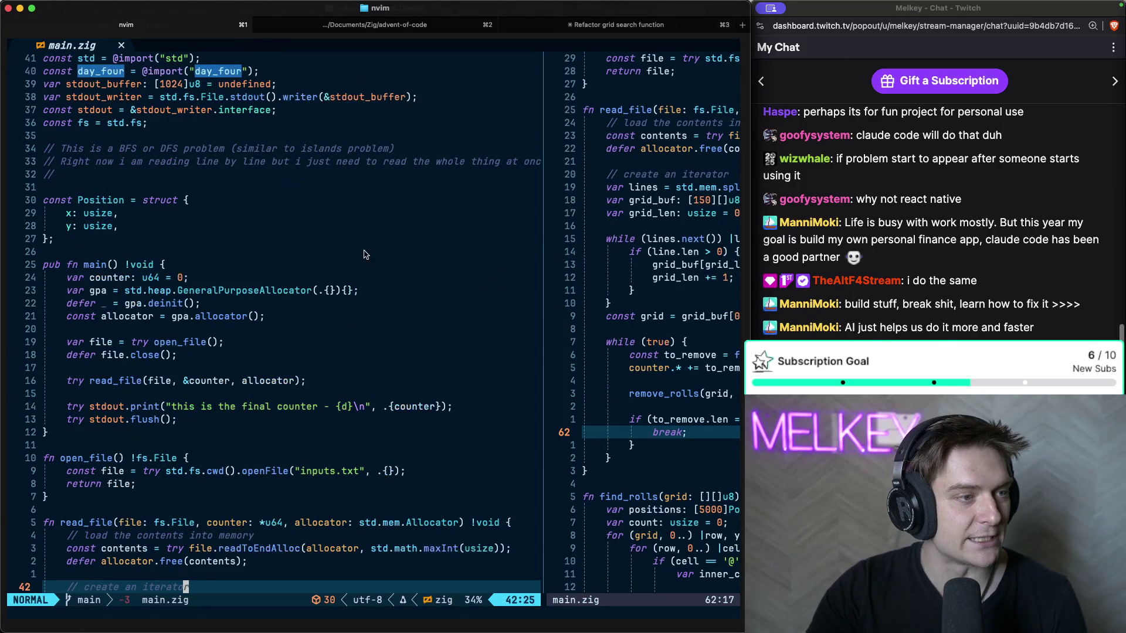
left_click(319, 239)
scroll(267, 223, "down", 20)
left_click(267, 224)
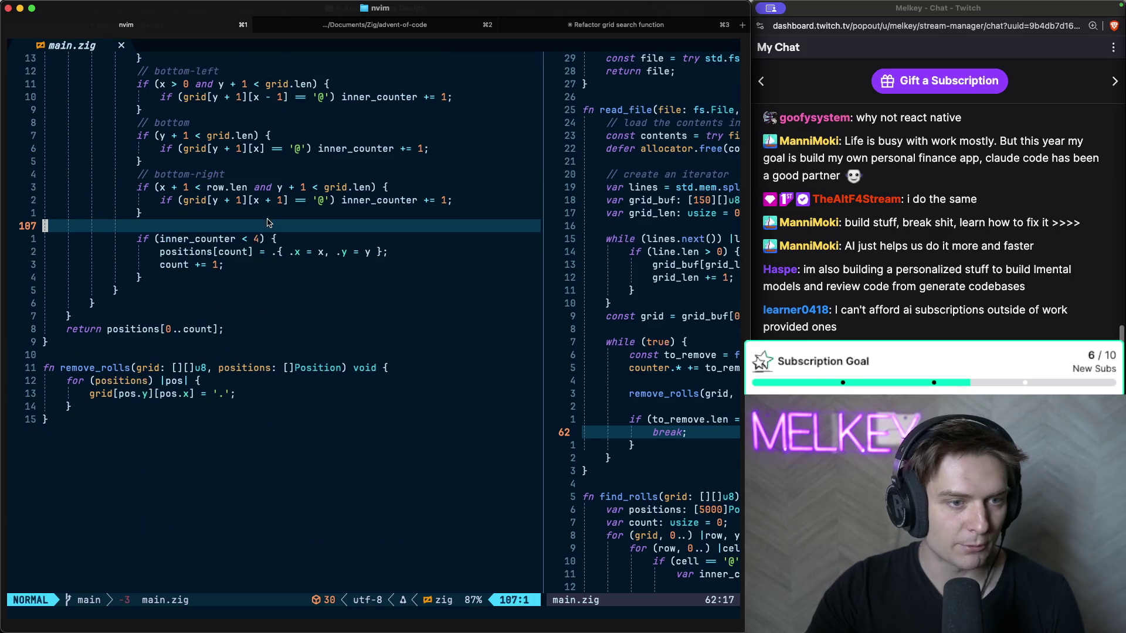
scroll(270, 229, "up", 20)
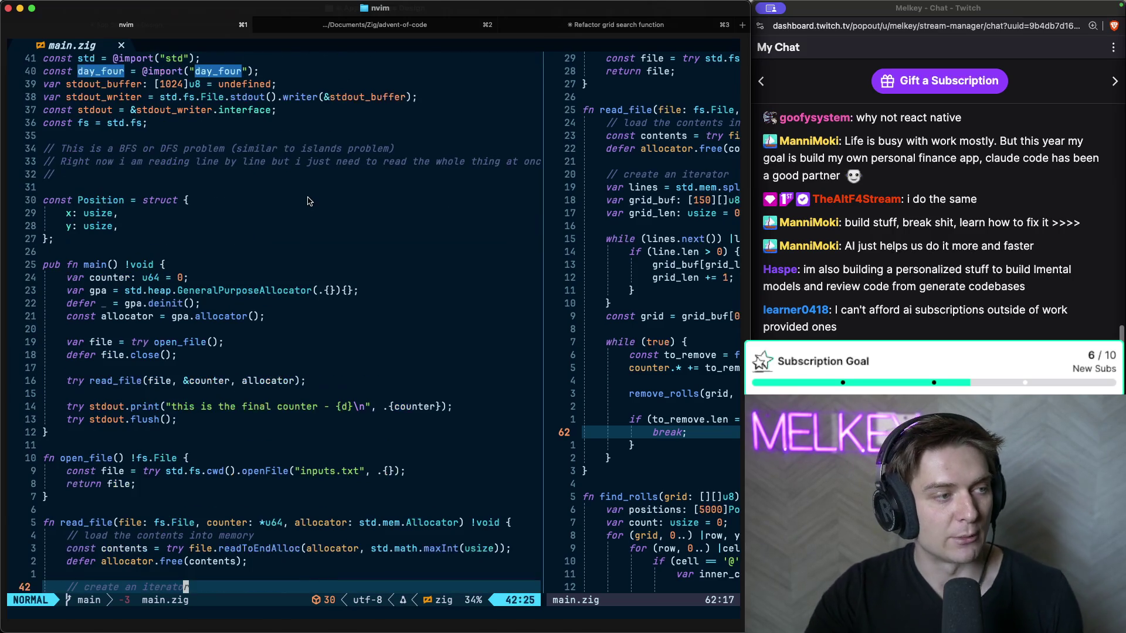
scroll(293, 237, "down", 6)
scroll(296, 232, "down", 6)
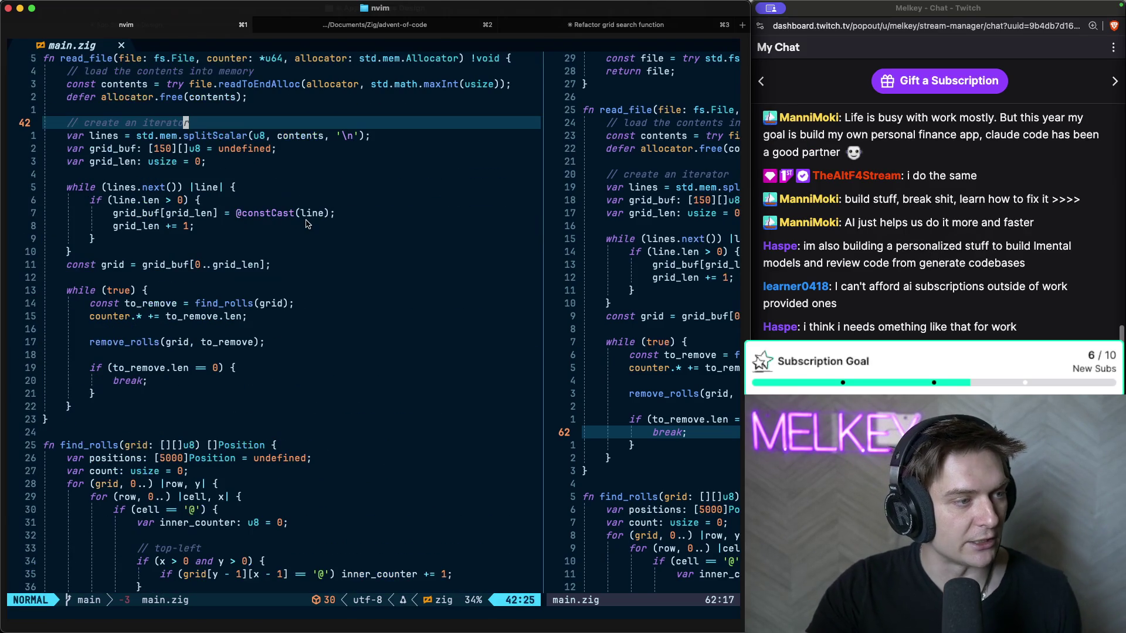
scroll(302, 224, "down", 10)
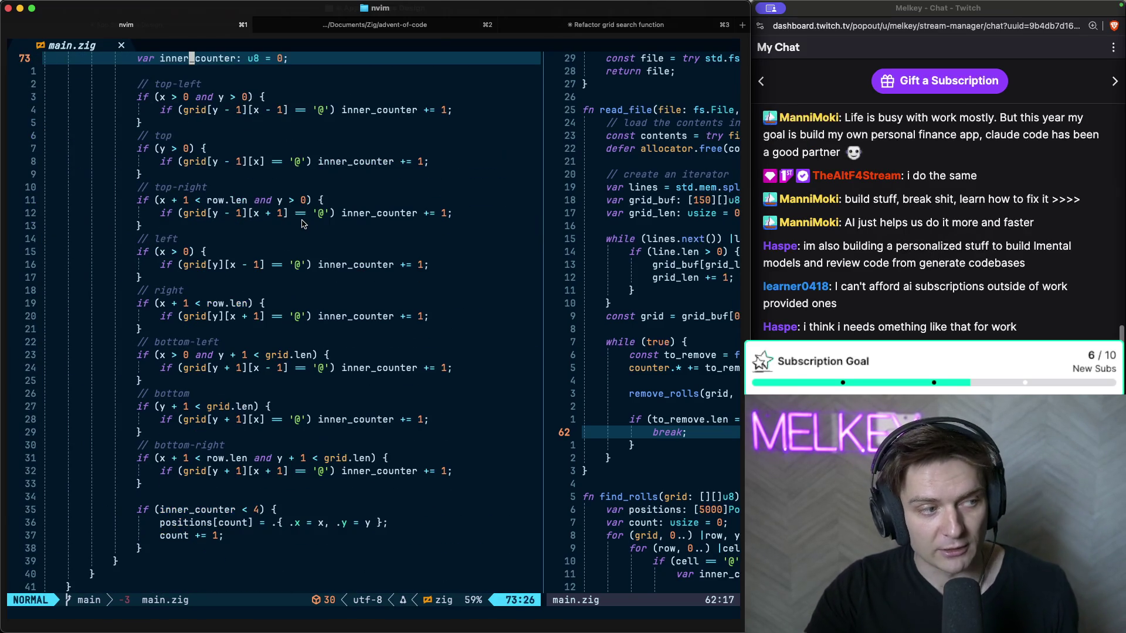
scroll(302, 224, "down", 14)
scroll(302, 224, "up", 11)
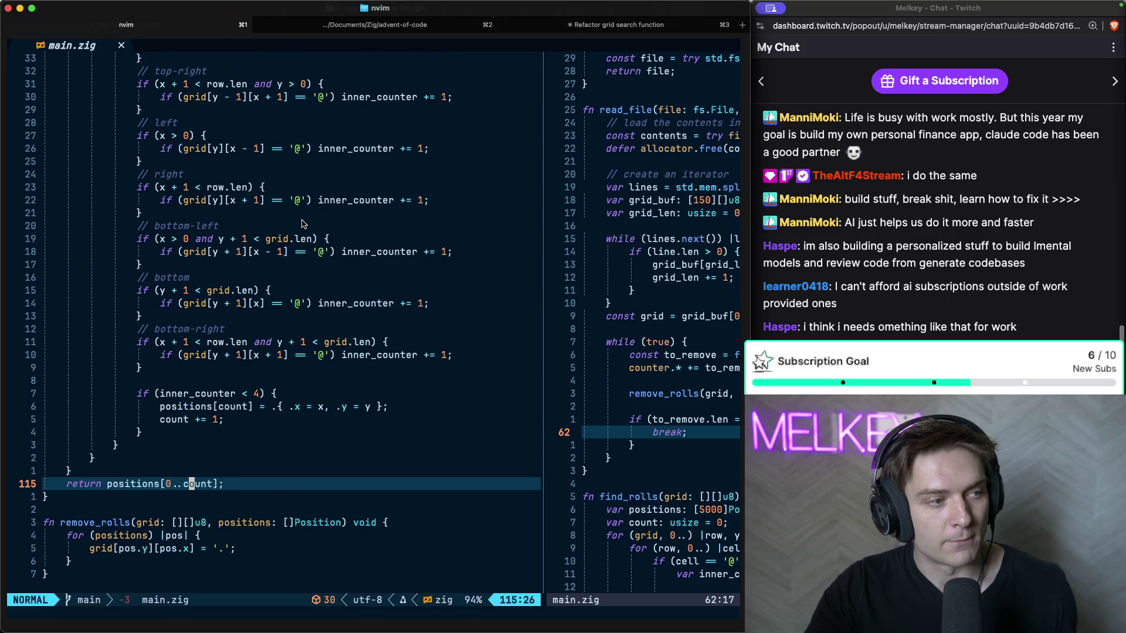
scroll(302, 224, "up", 6)
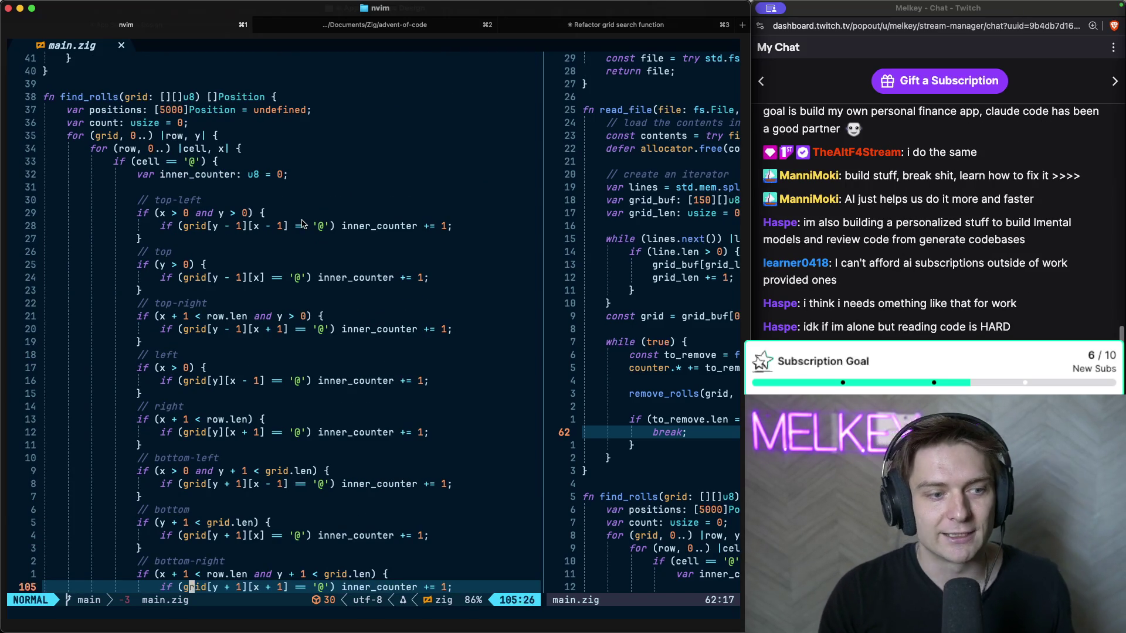
key("ctrl+alt+Return")
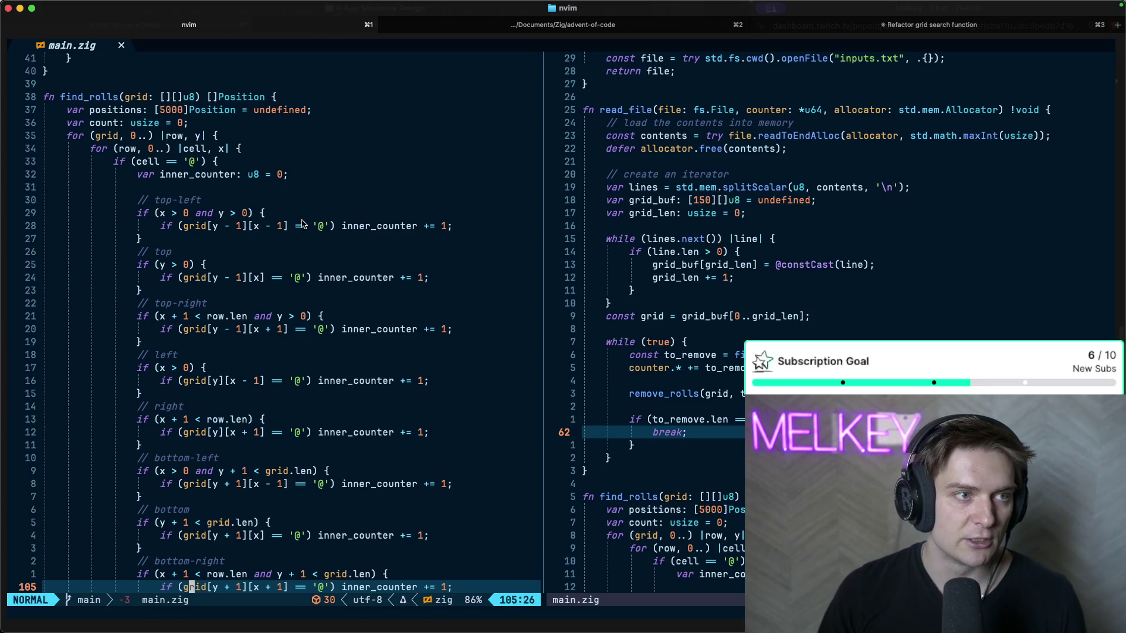
key("ctrl+Right")
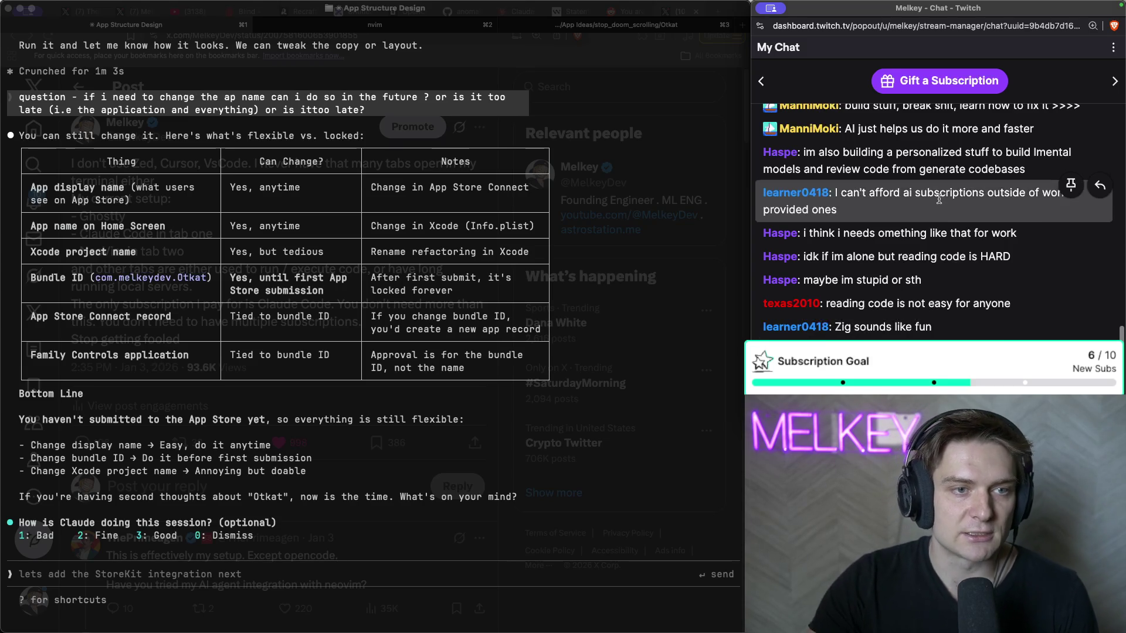
- Browse the Twitch chat and highlight the line about AI helping, then hide the Ghostty terminal
scroll(922, 171, "up", 1)
scroll(922, 170, "up", 1)
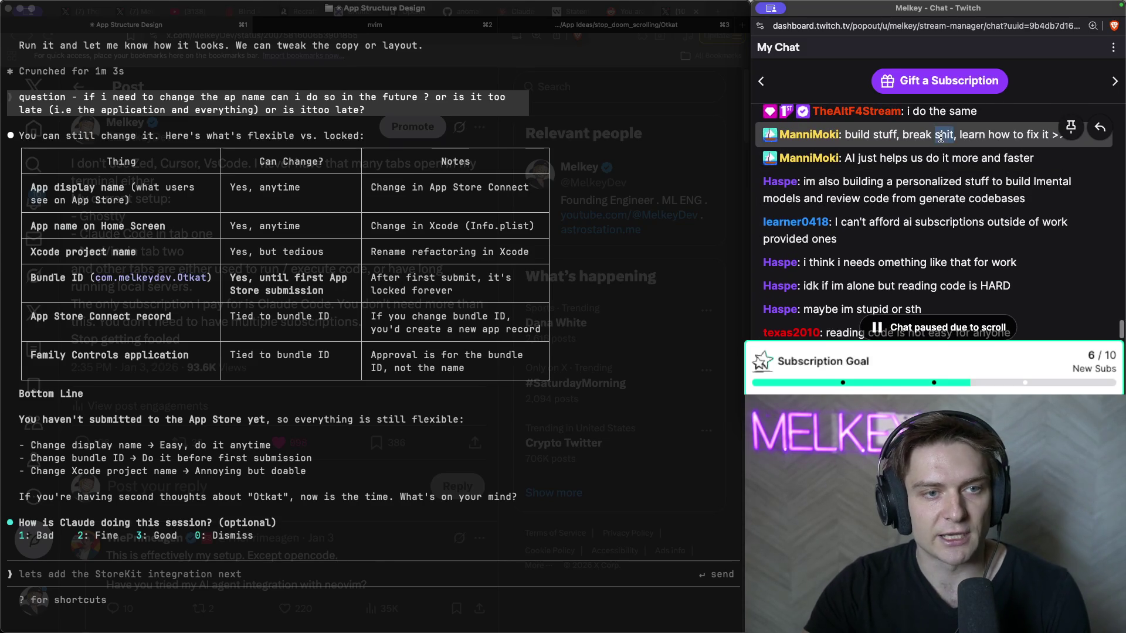
triple_click(924, 155)
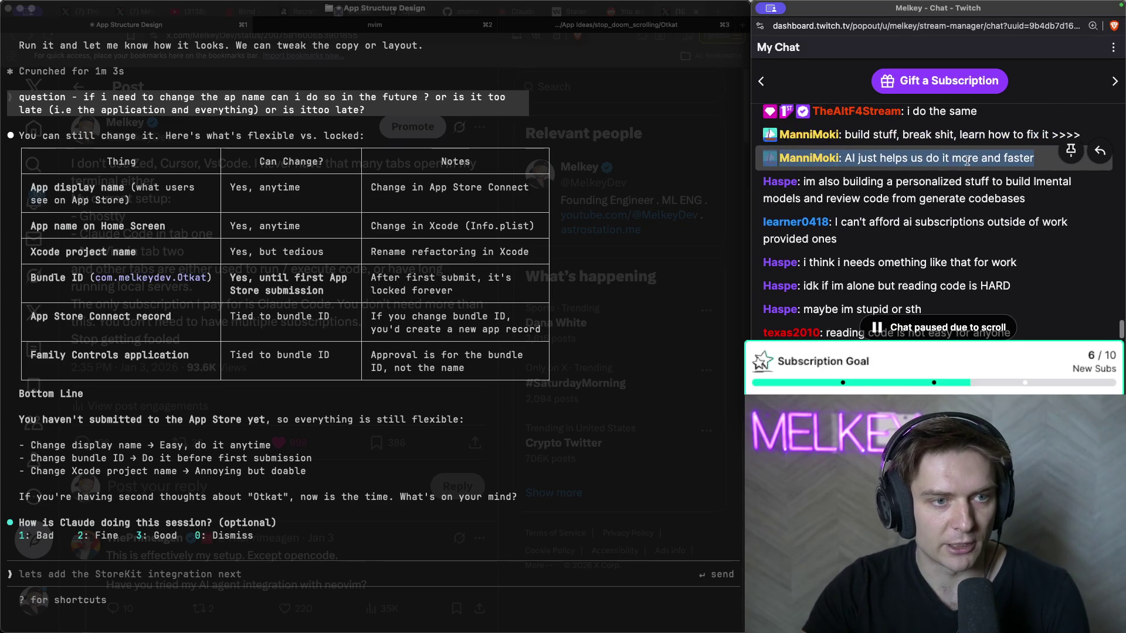
scroll(929, 170, "up", 5)
left_click(932, 175)
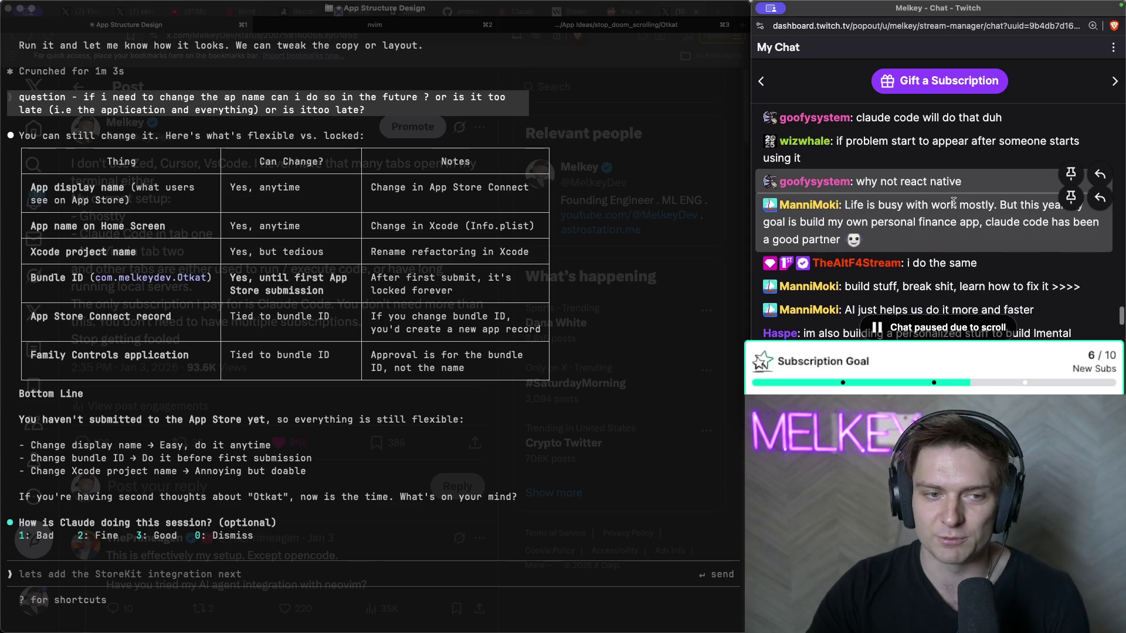
scroll(949, 199, "down", 3)
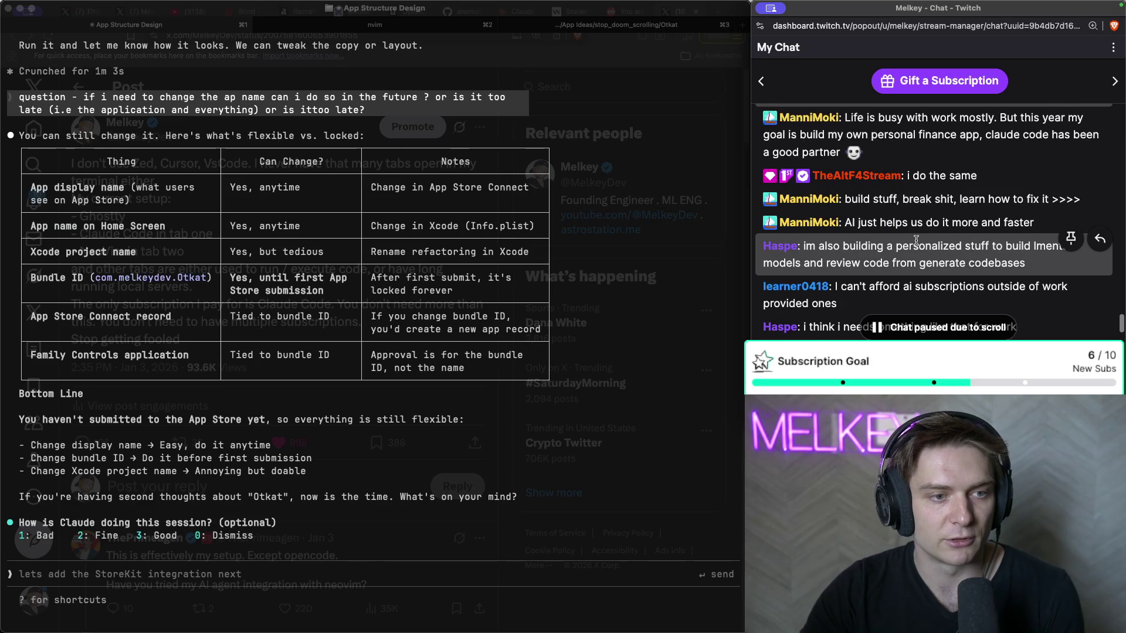
scroll(876, 179, "down", 1)
scroll(876, 179, "down", 3)
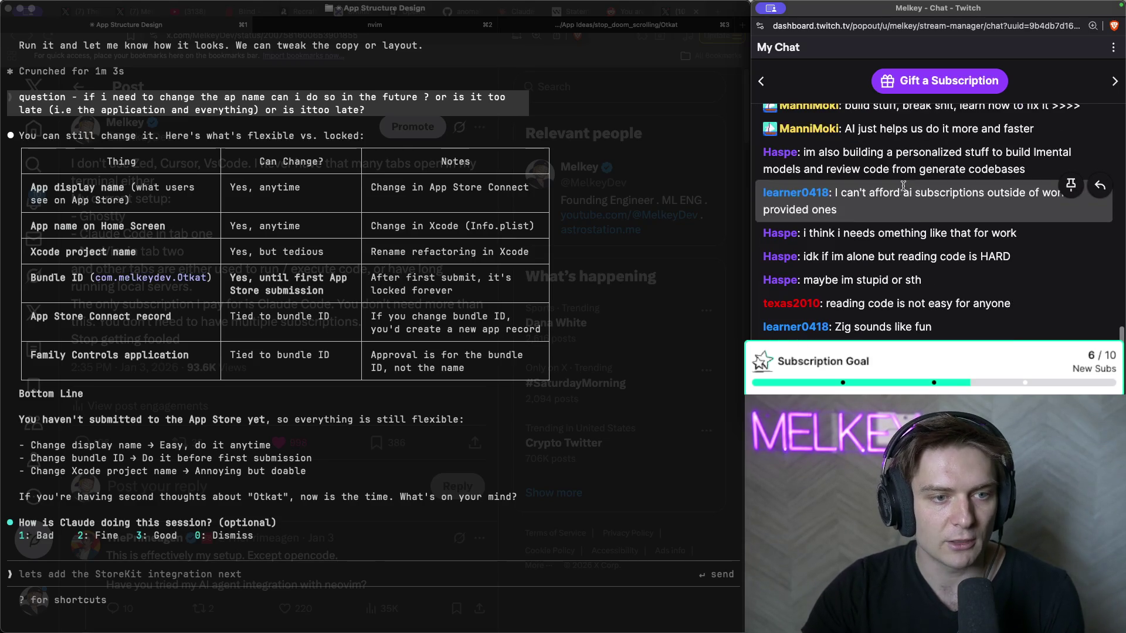
left_click(607, 151)
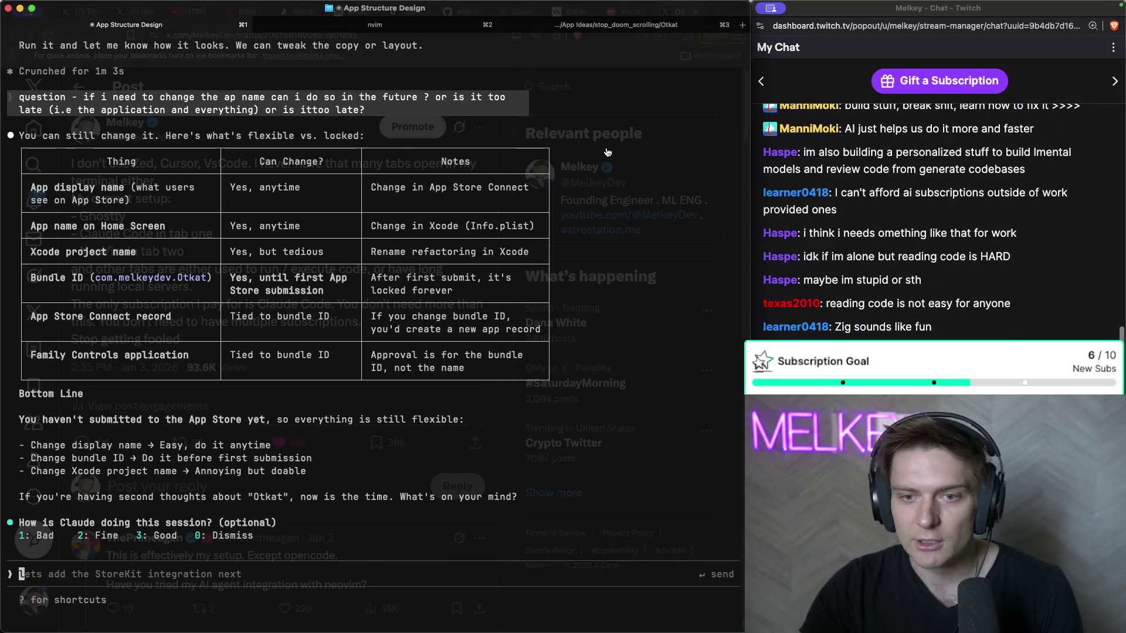
key("super+Tab")
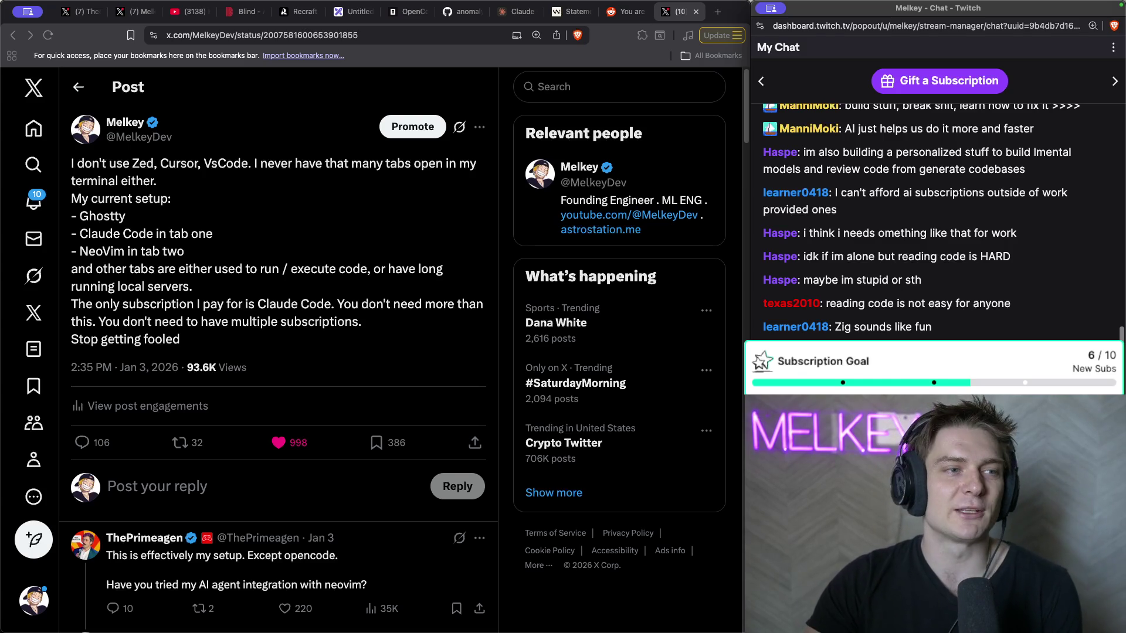
- Highlight the chat question about building while learning, then return to the 'Hey Anthropic, WTF' video
mouse_move(1081, 338)
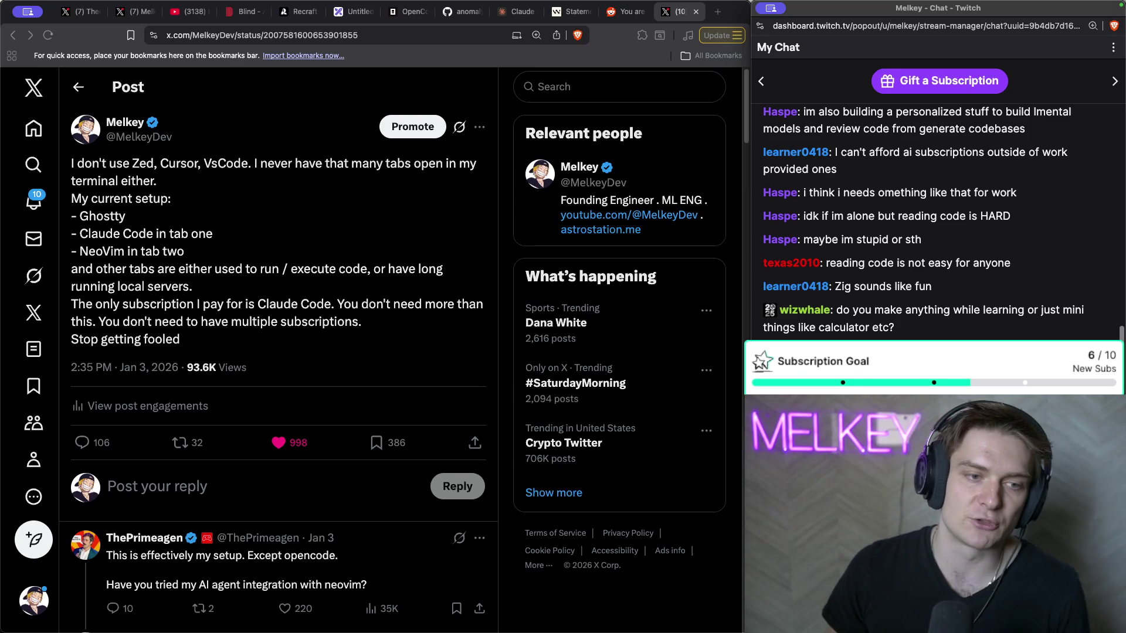
left_click_drag(894, 328, 827, 310)
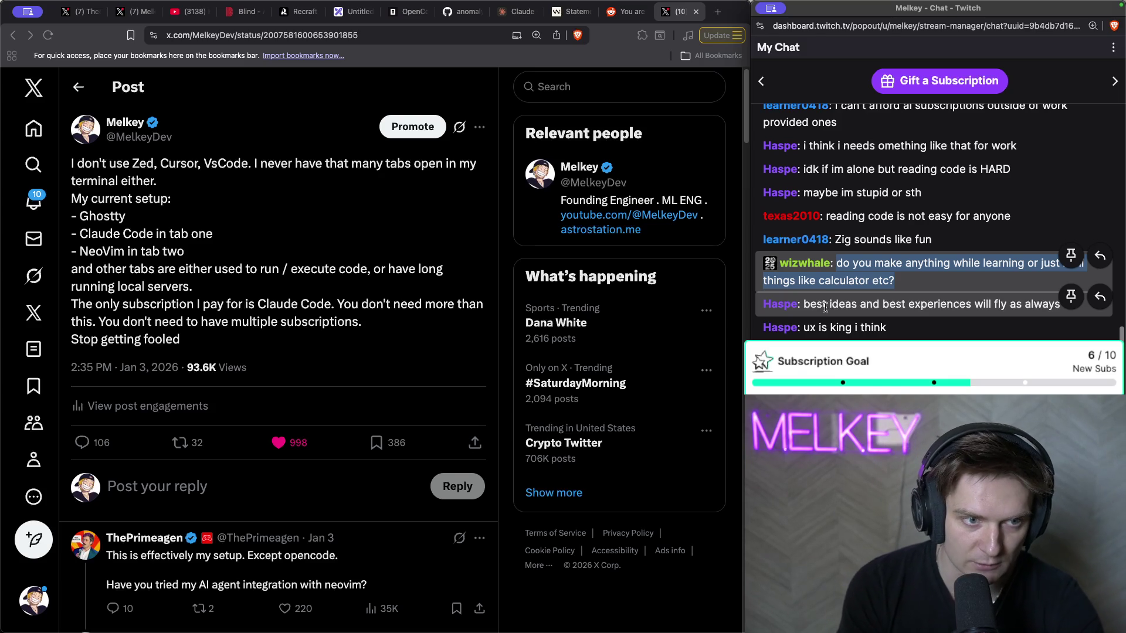
left_click(825, 307)
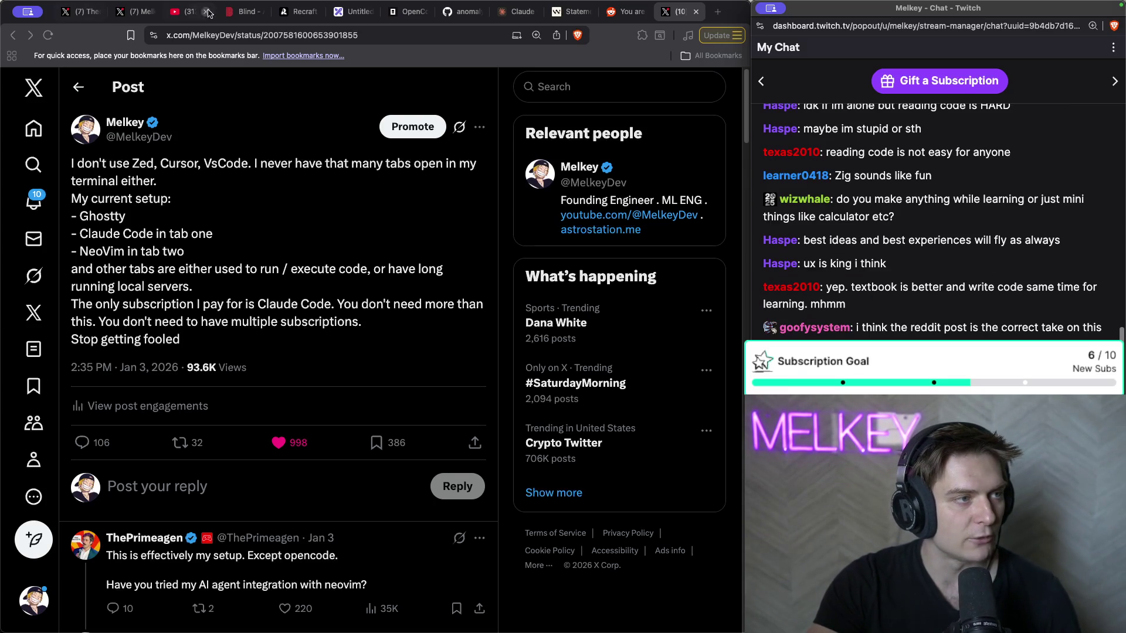
left_click(189, 12)
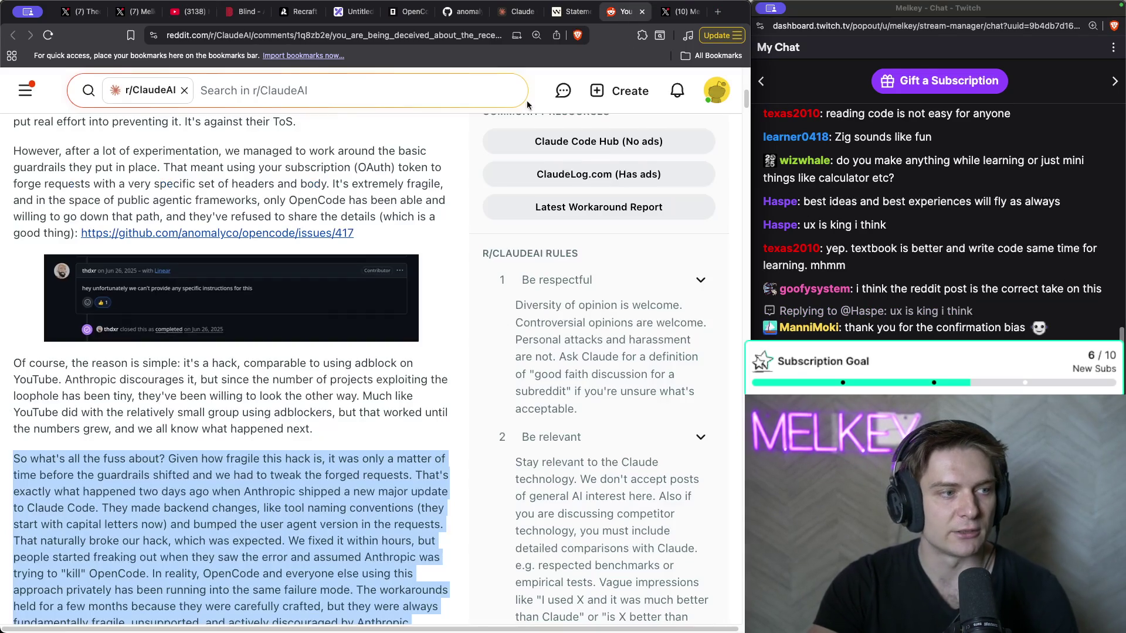
- Glance at the r/ClaudeAI post, then play the 'Hey Anthropic, WTF' video until pausing at 2:54
left_click(624, 11)
scroll(252, 185, "down", 3)
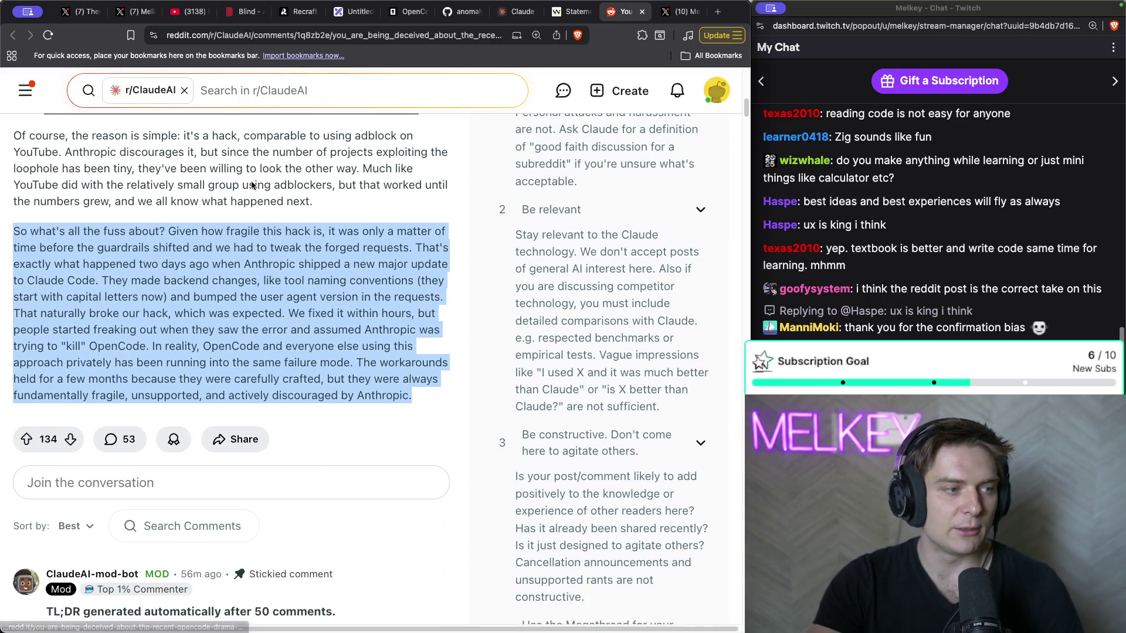
left_click(188, 11)
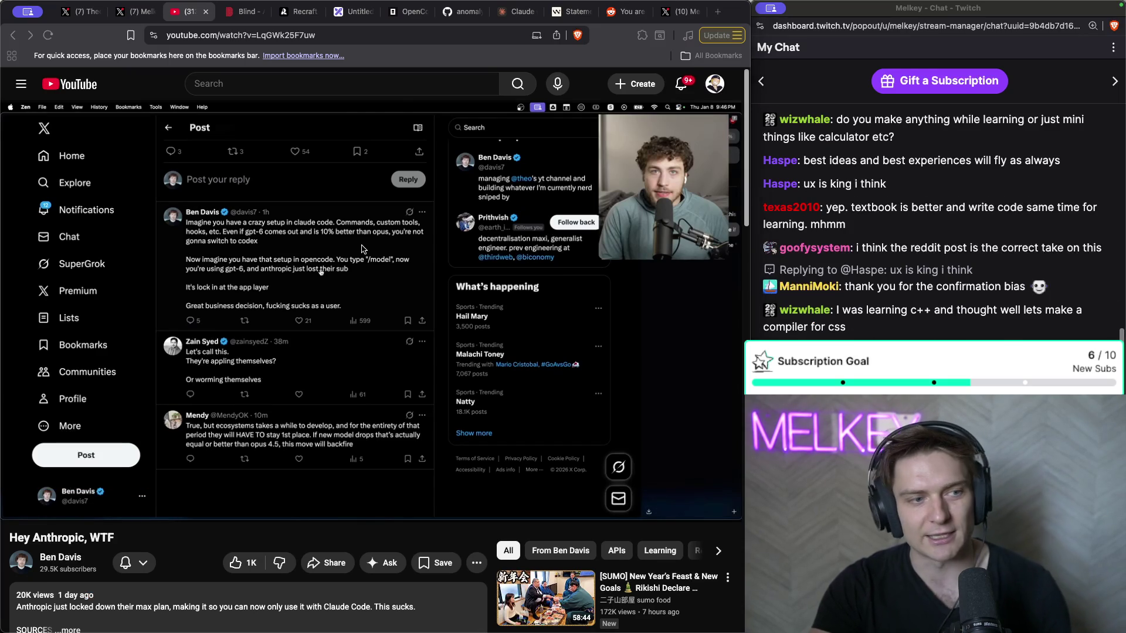
left_click(367, 274)
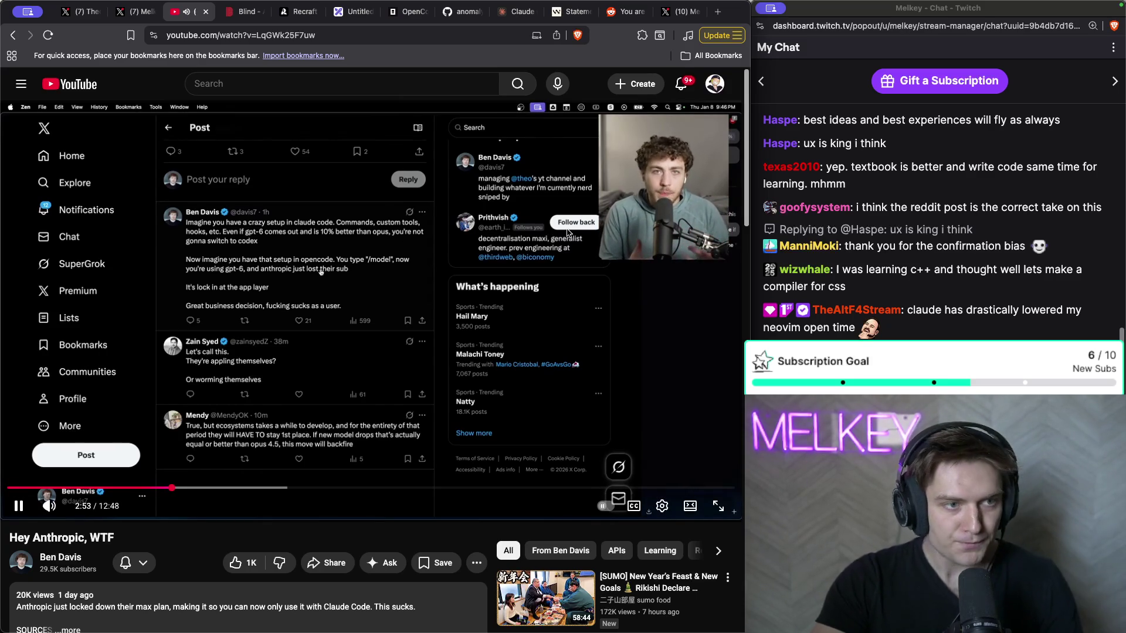
left_click(320, 272)
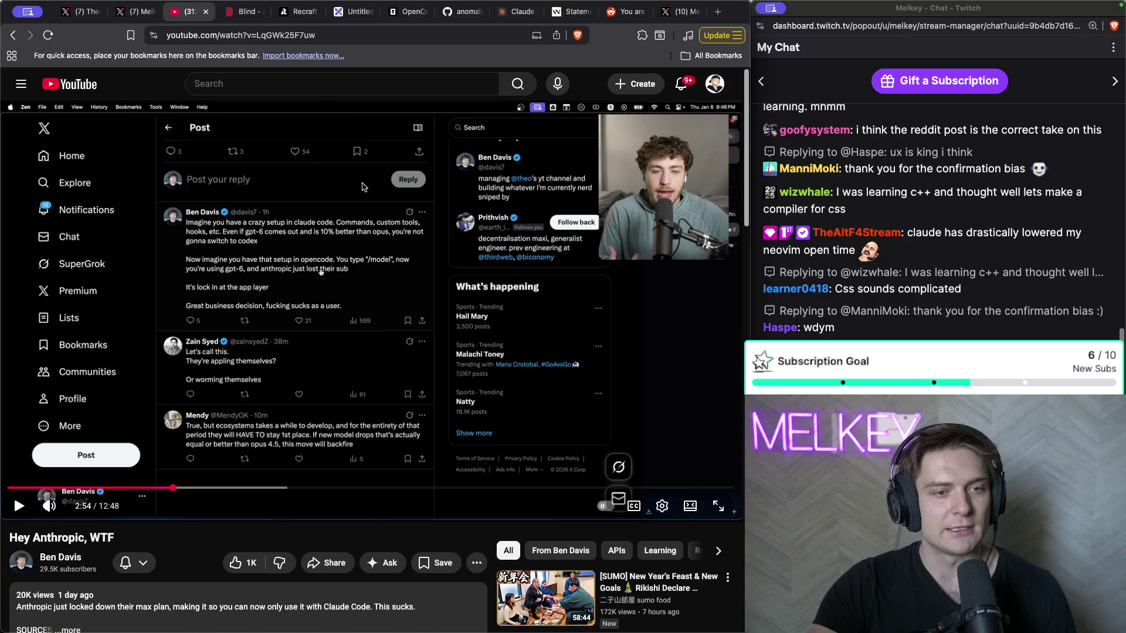
left_click(132, 11)
scroll(143, 171, "up", 4)
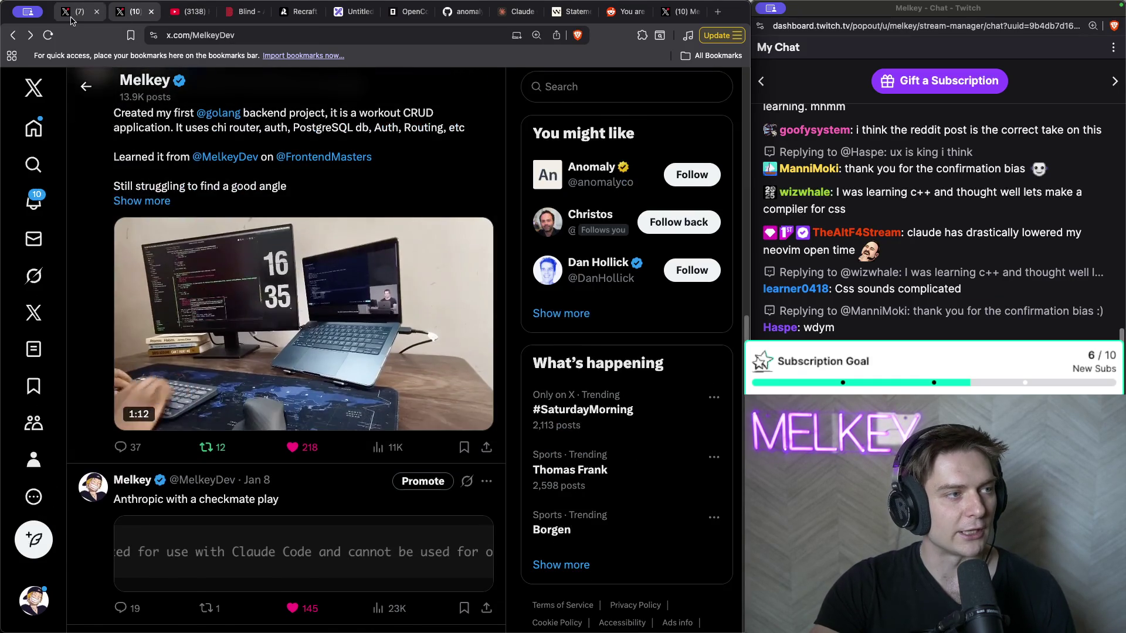
key("ctrl+shift+Tab")
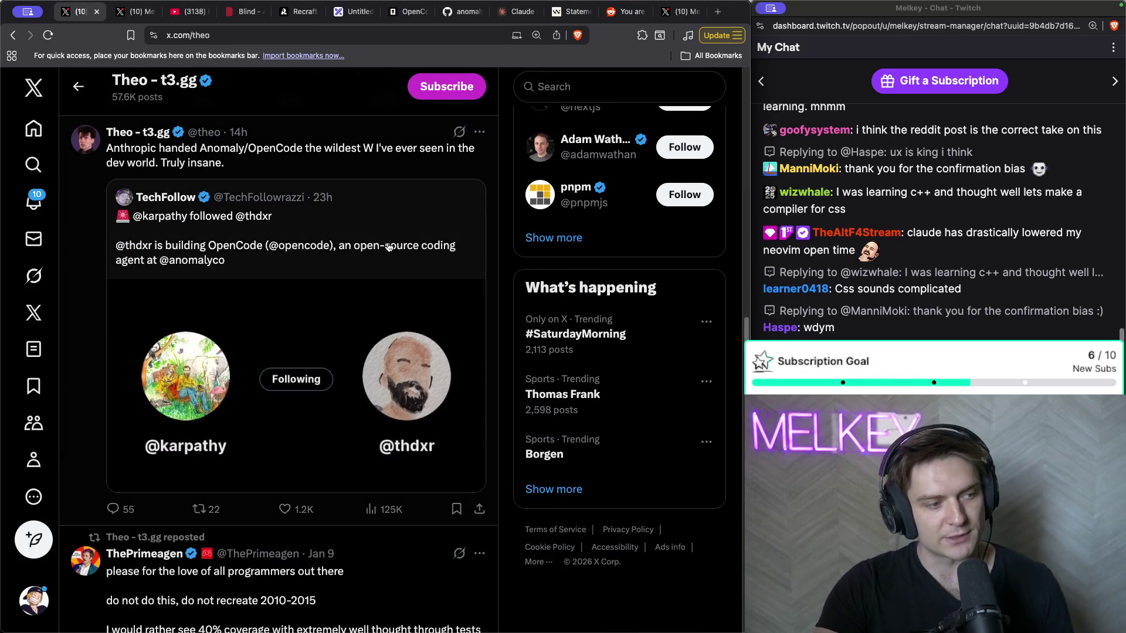
scroll(389, 247, "down", 2)
scroll(387, 248, "up", 2)
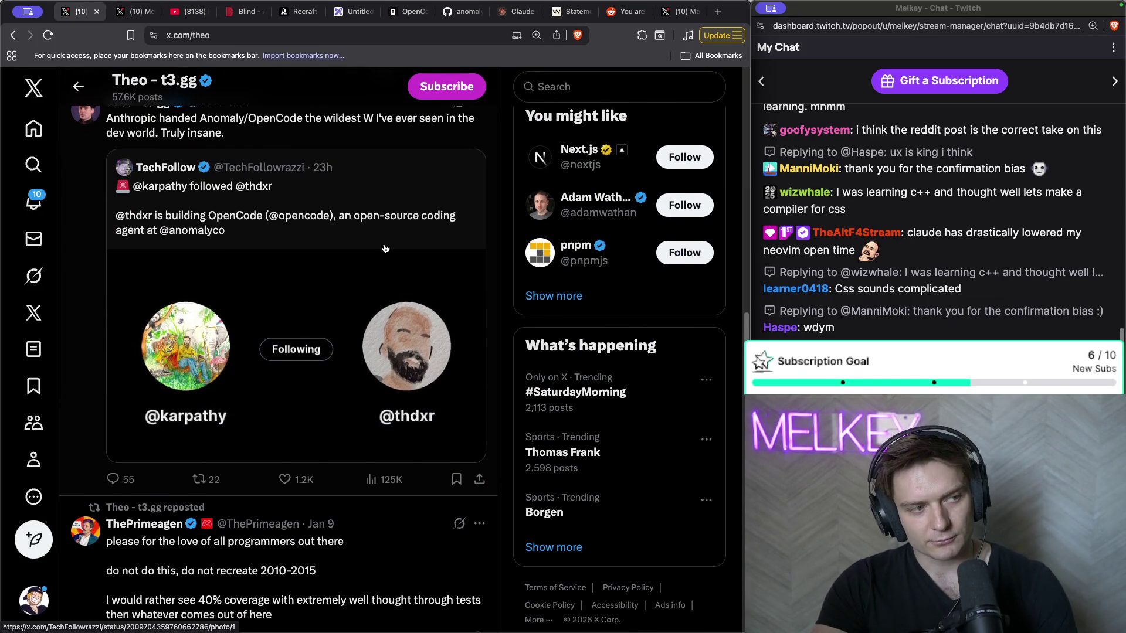
scroll(386, 248, "up", 1)
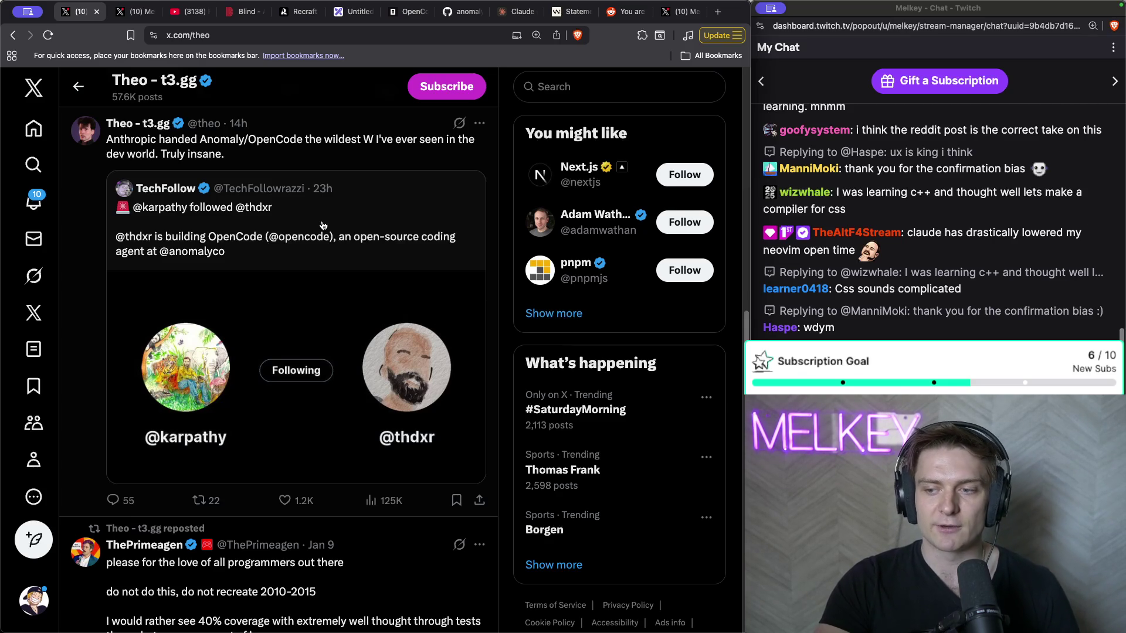
left_click(186, 12)
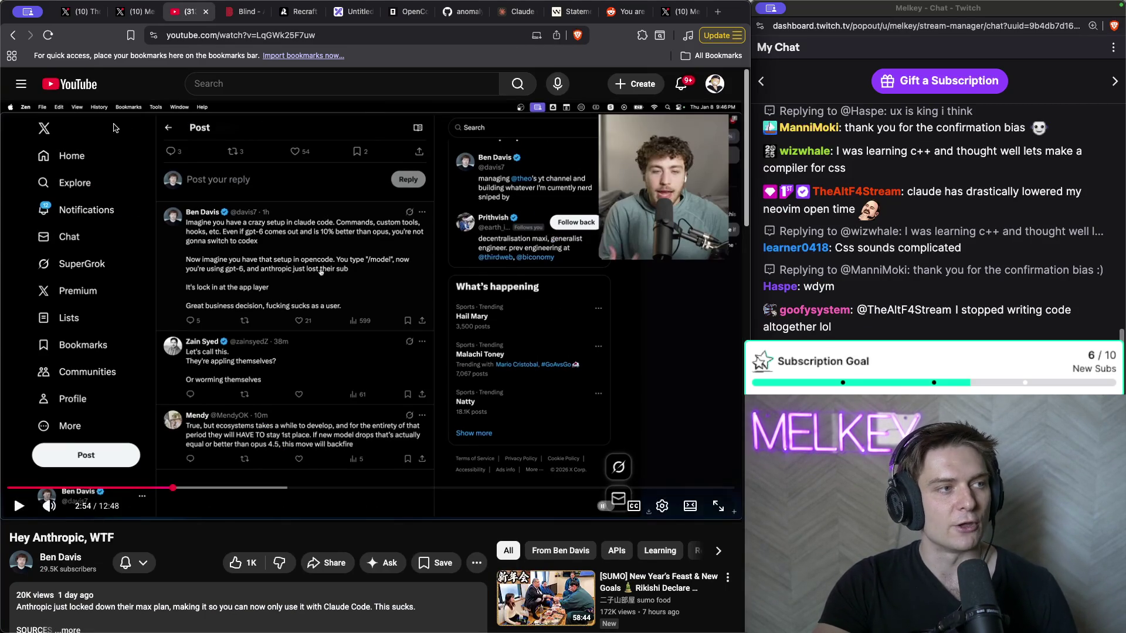
left_click(134, 12)
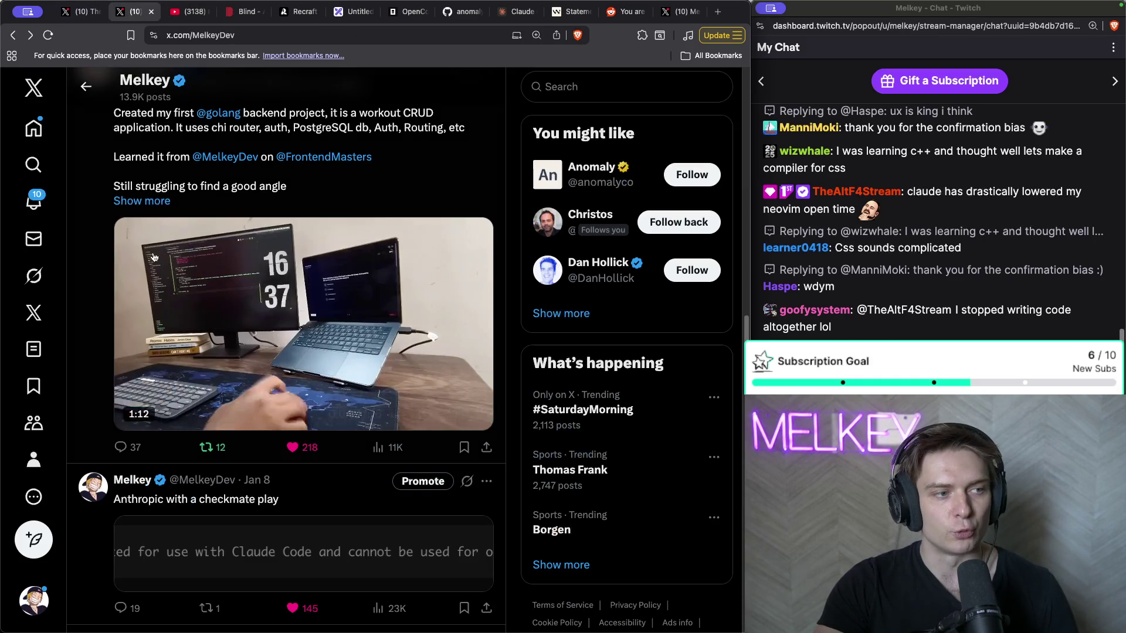
- Load the newest posts on the X home feed and read dax's quoted post
left_click(33, 127)
left_click(274, 219)
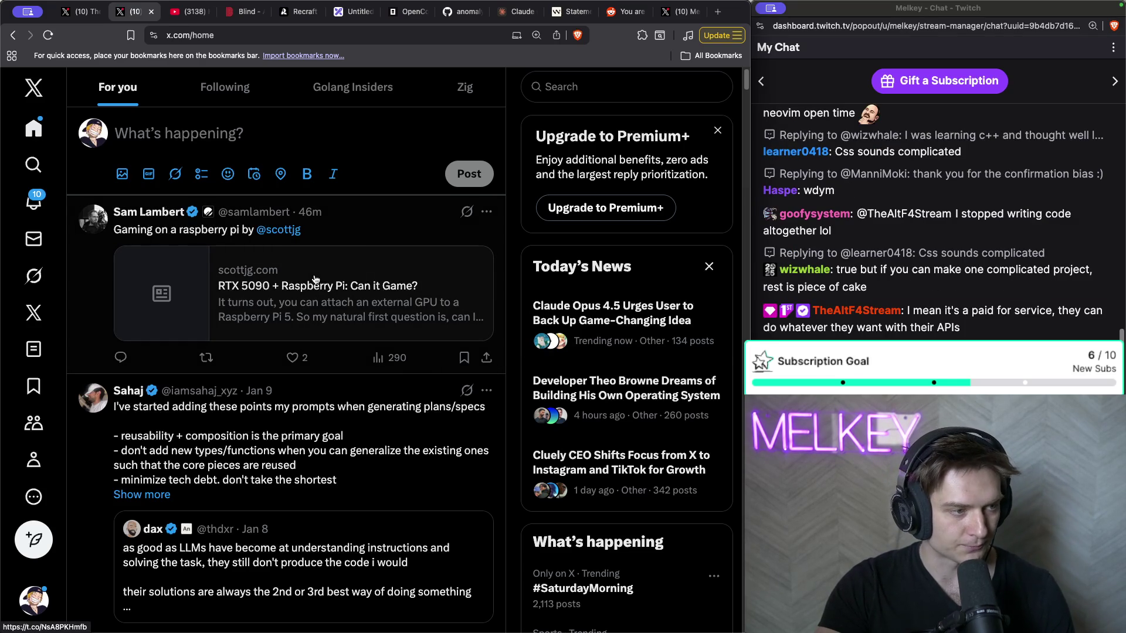
scroll(315, 279, "down", 3)
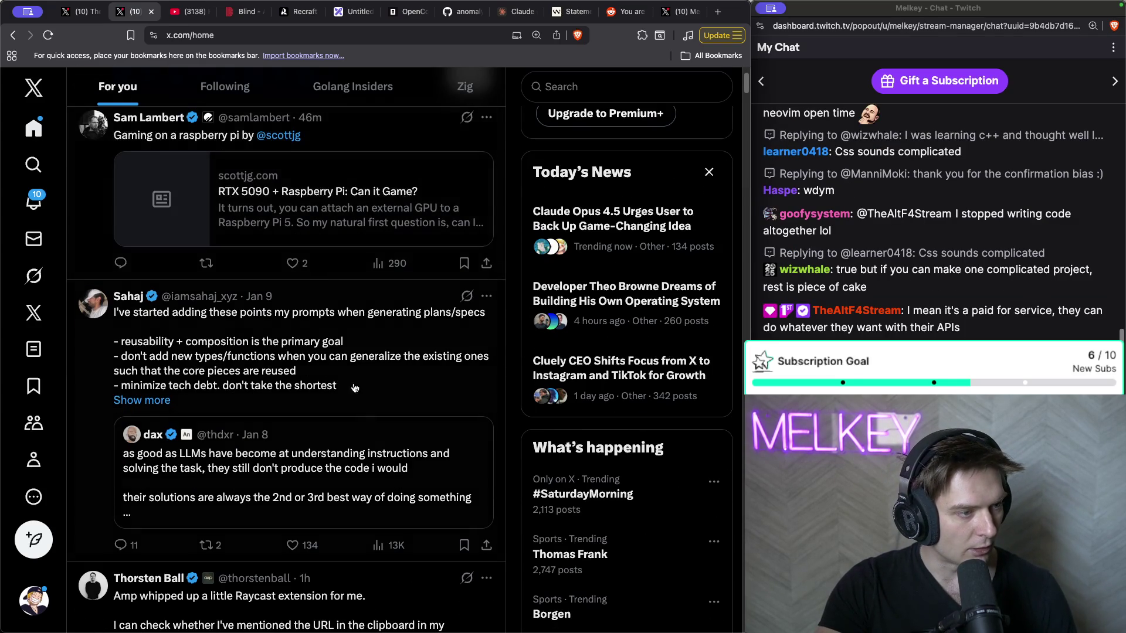
left_click(380, 450)
triple_click(204, 217)
left_click(146, 237)
key("super+bracketleft")
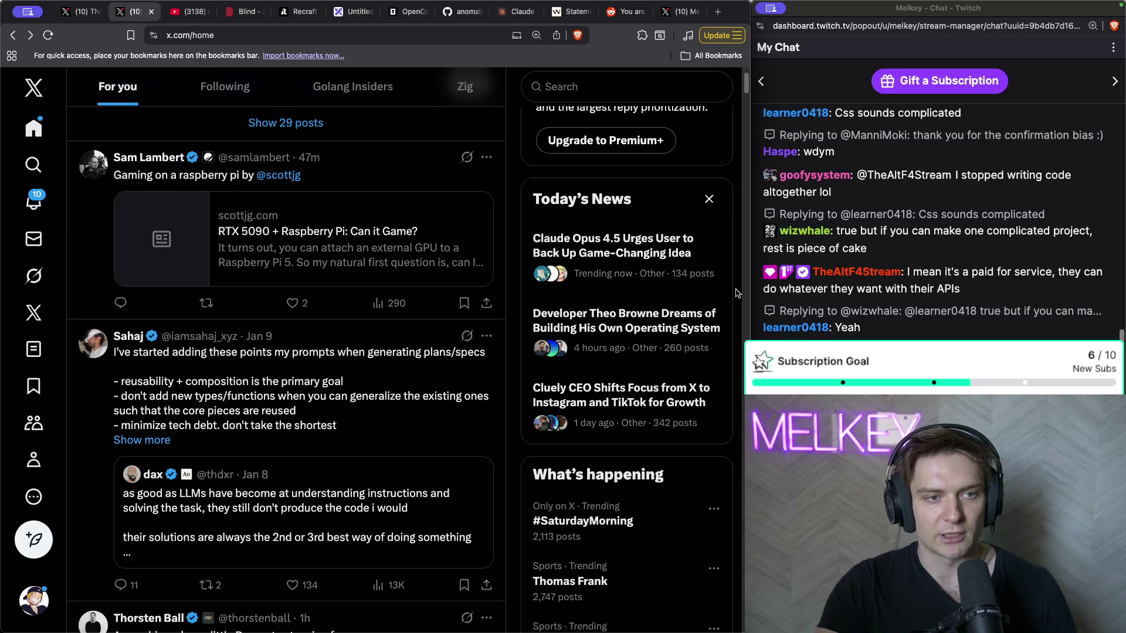
- Scroll down through the For you feed
scroll(225, 268, "down", 7)
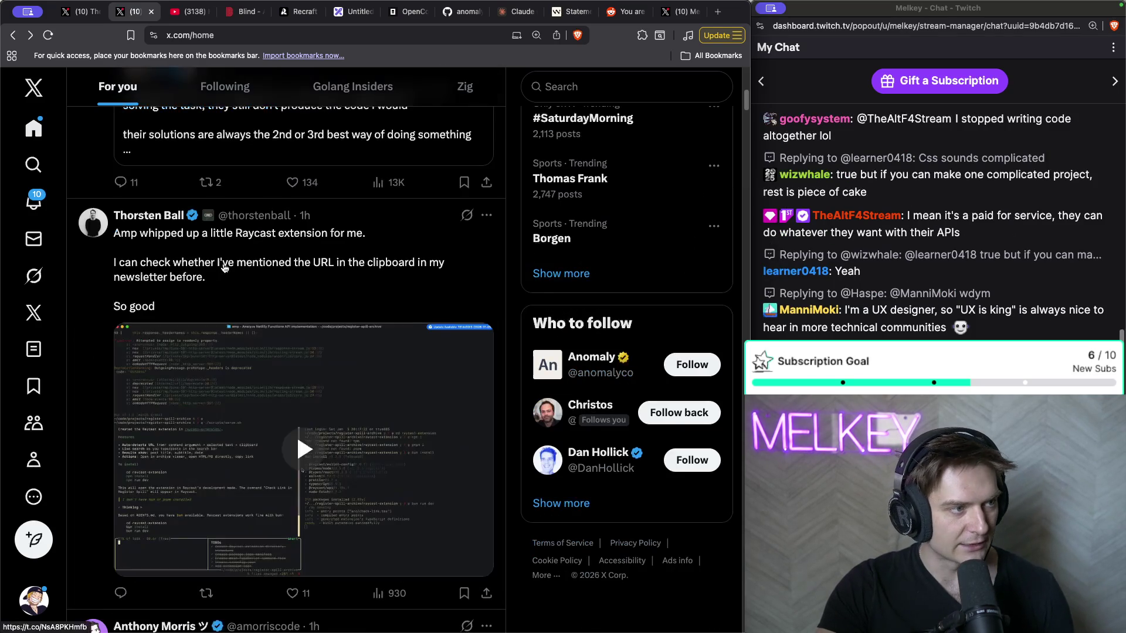
scroll(226, 267, "down", 5)
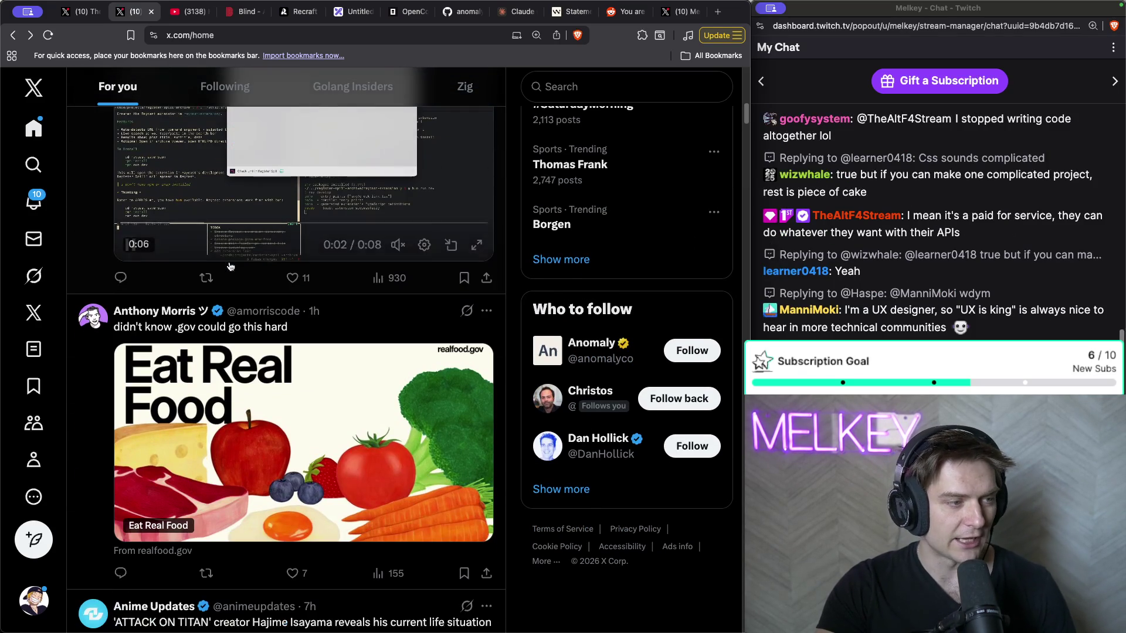
scroll(229, 267, "down", 12)
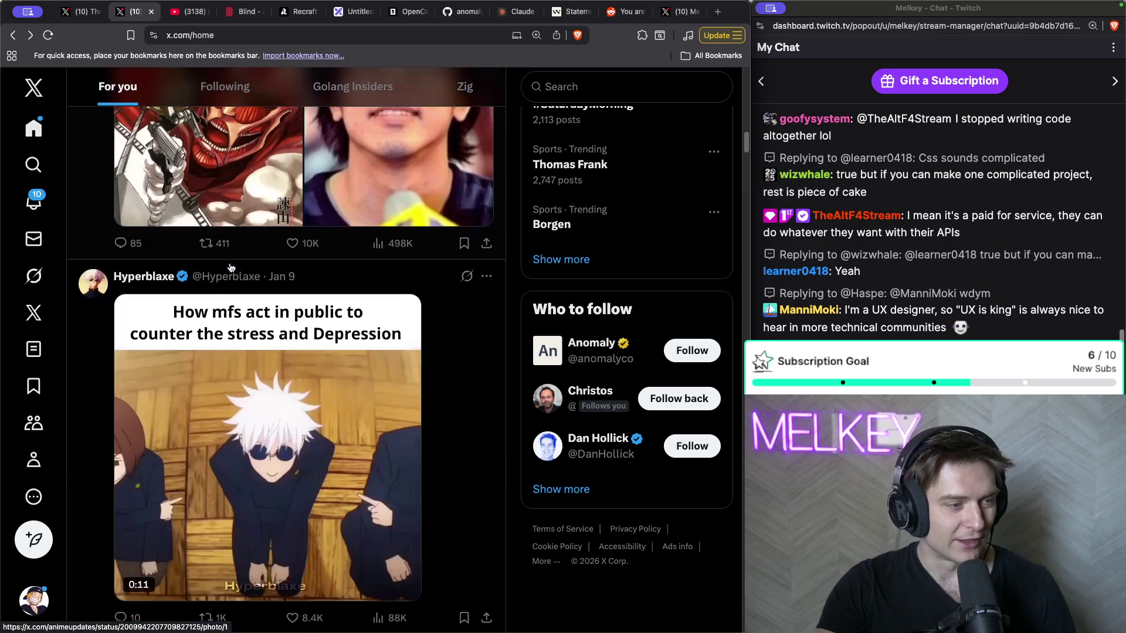
scroll(232, 266, "down", 10)
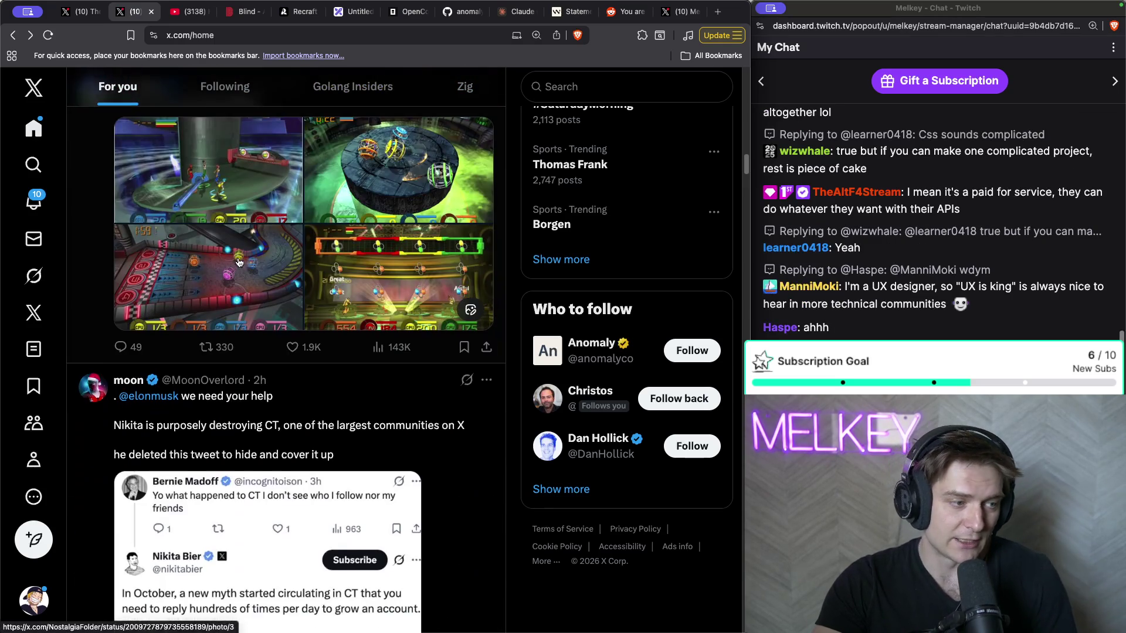
scroll(239, 262, "down", 5)
scroll(242, 264, "down", 4)
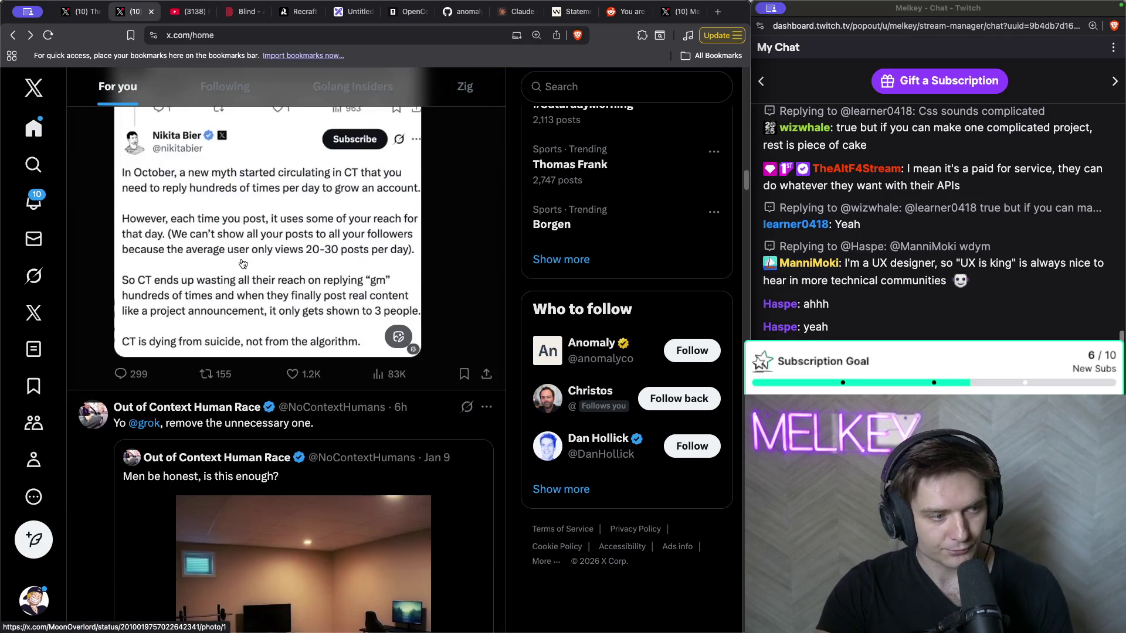
scroll(243, 263, "down", 4)
scroll(241, 261, "down", 3)
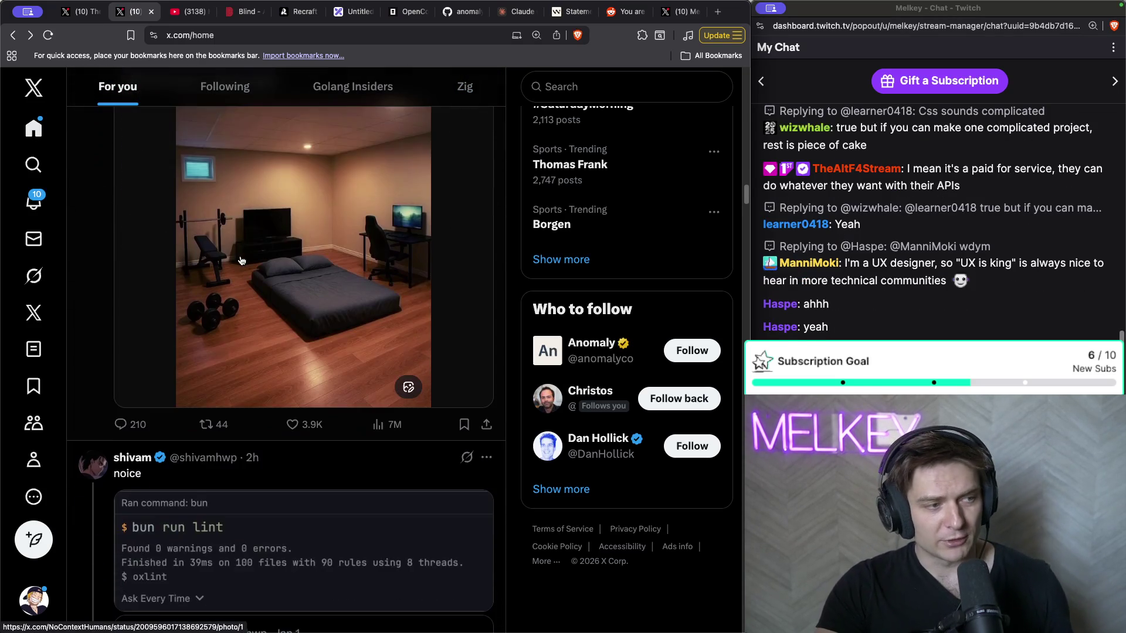
scroll(240, 260, "down", 2)
scroll(239, 259, "down", 1)
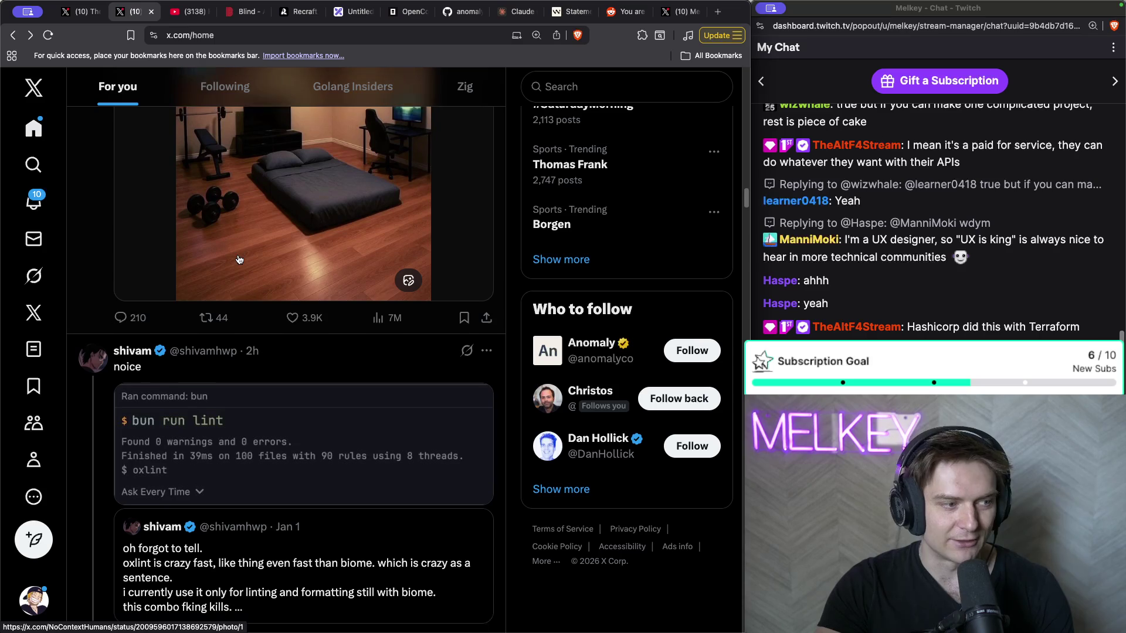
left_click(717, 13)
- Search Google for Anthropic acquiring Bun and open Anthropic's announcement
type("anthropic")
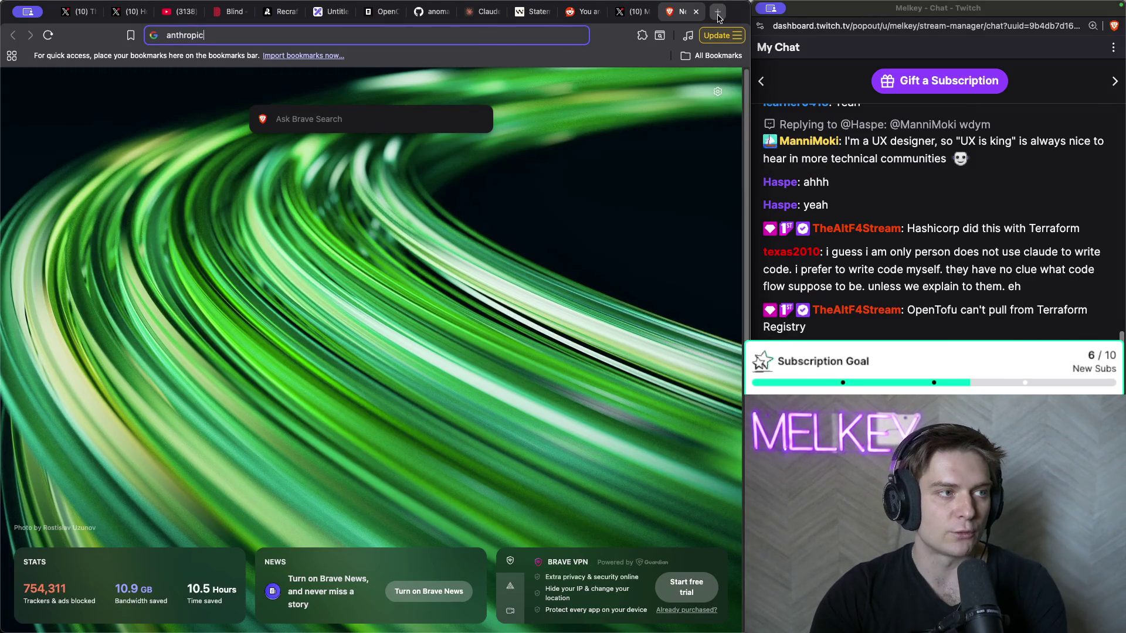
key("BackSpace")
key("BackSpace")
key("BackSpace")
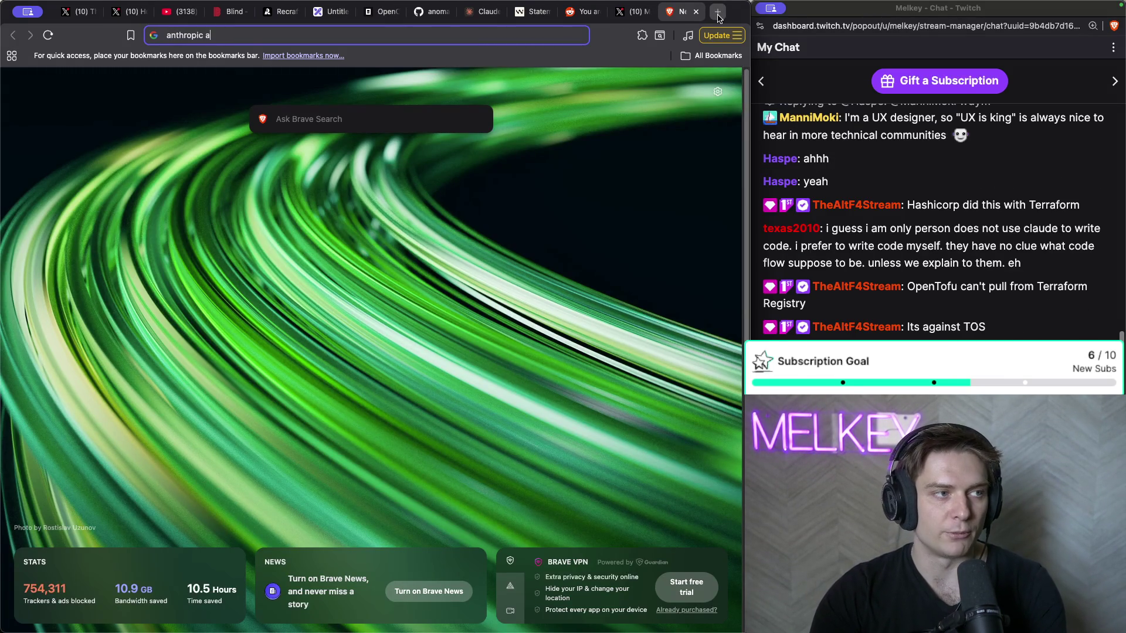
type("nm")
key("Return")
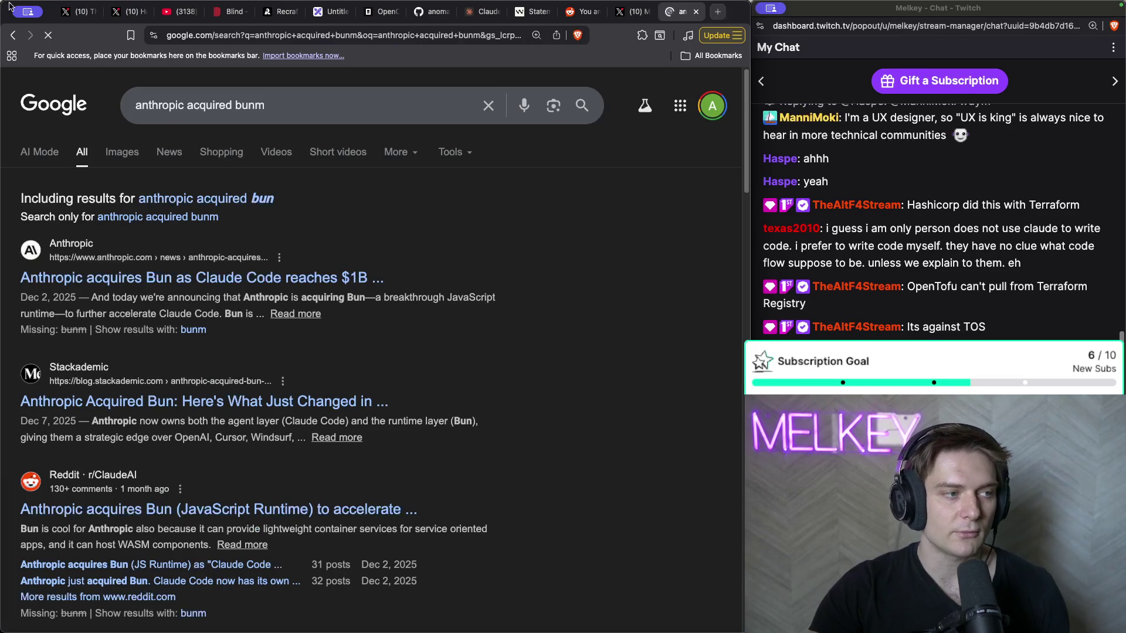
left_click(120, 271)
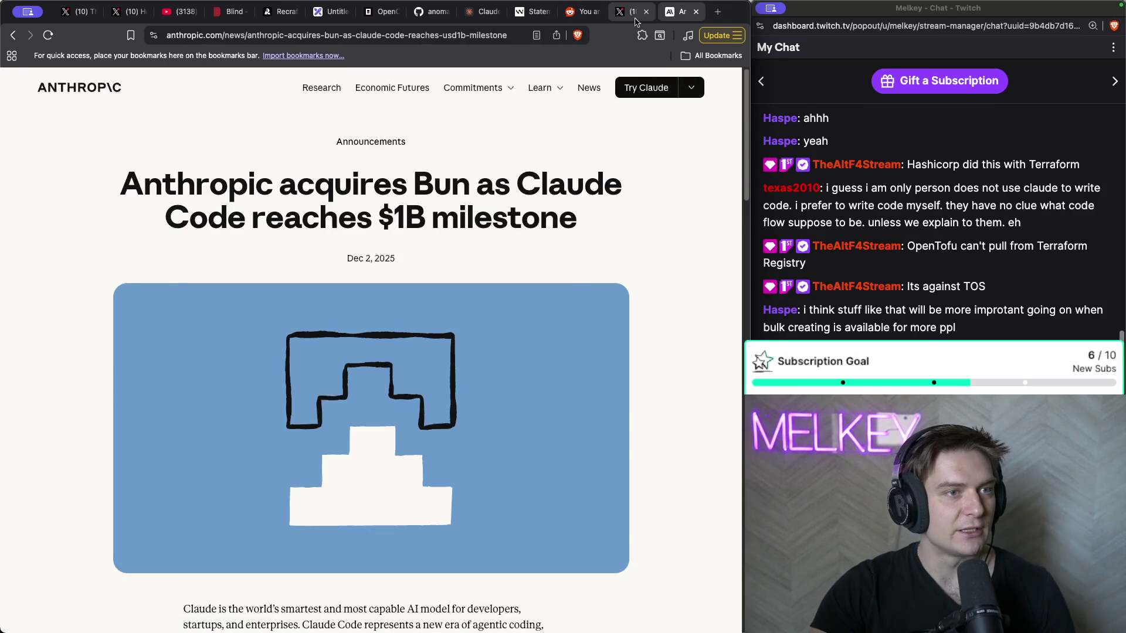
- Move the Anthropic announcement tab to second position and return to the X home feed
left_click(626, 12)
left_click(77, 12)
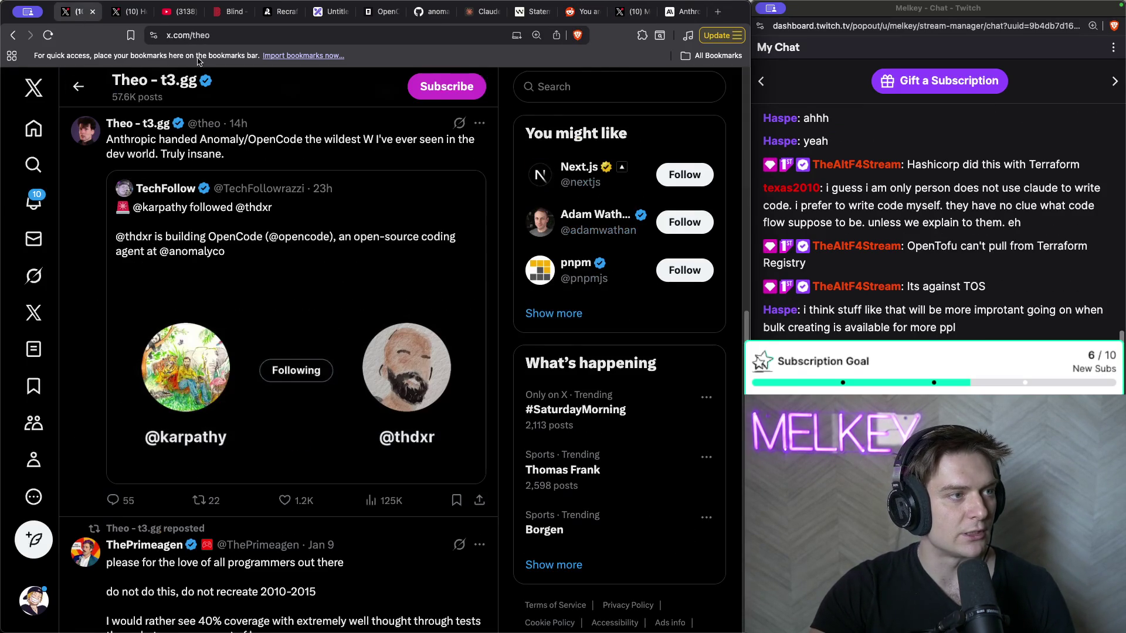
left_click_drag(680, 11, 129, 12)
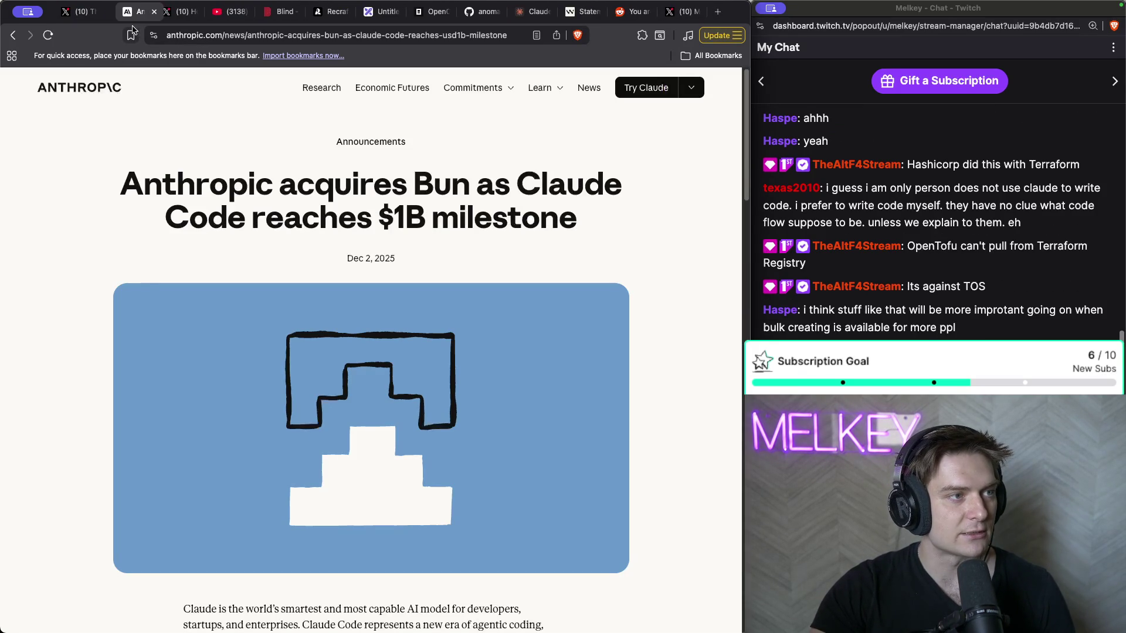
left_click(165, 11)
left_click(585, 82)
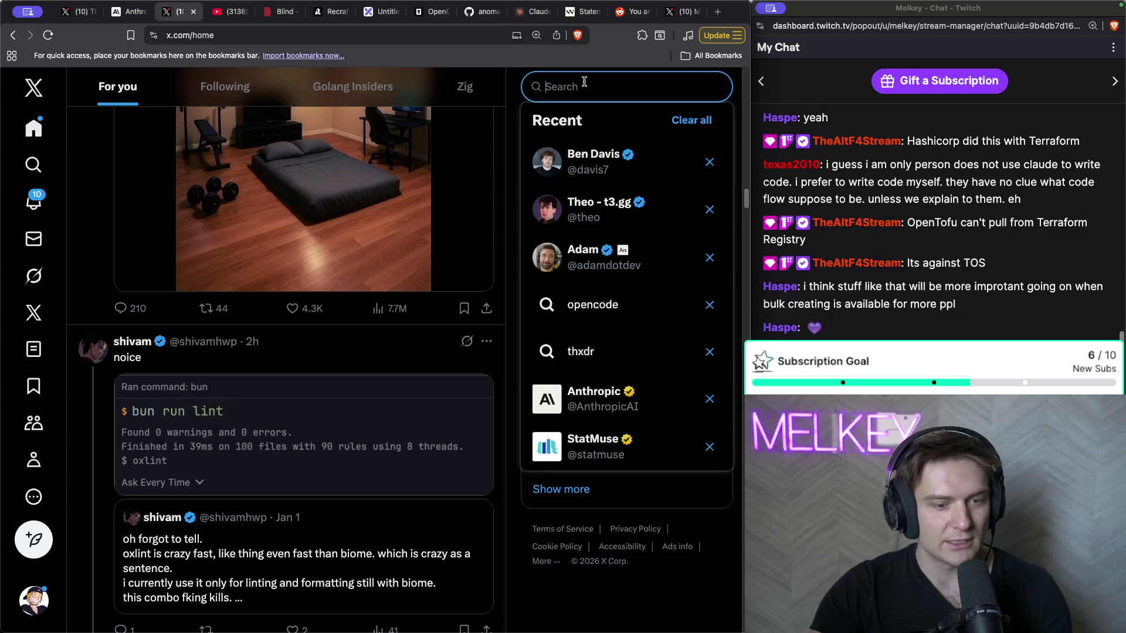
- Search X for 'thdxr', open dax's profile, and expand his Jan 9 'on the anthropic stuff' post
type("thdxr")
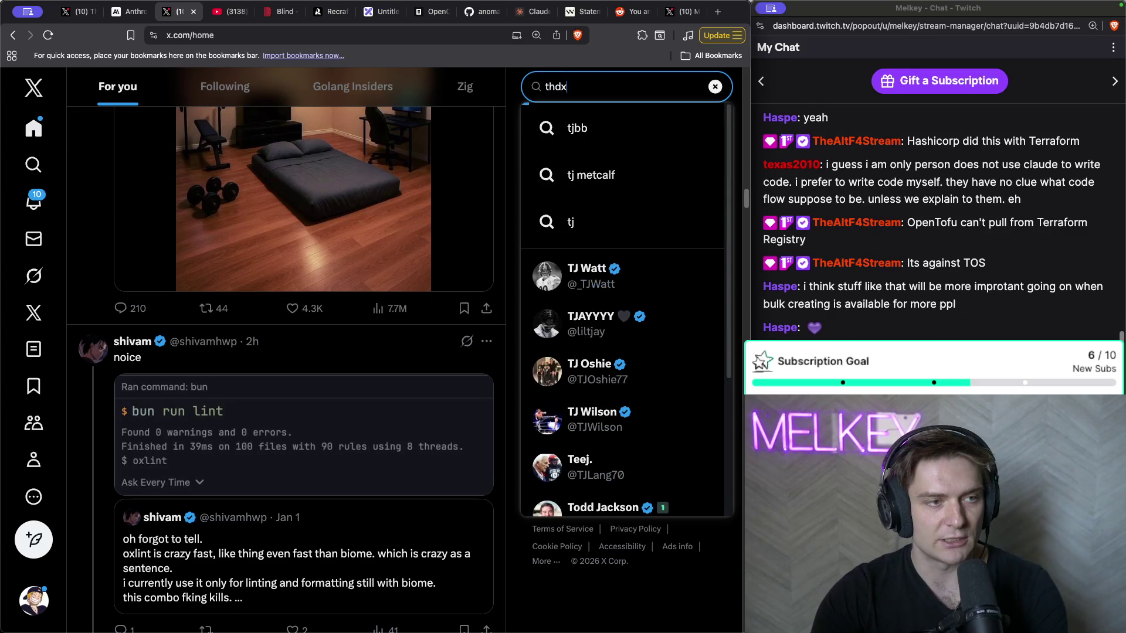
left_click(586, 189)
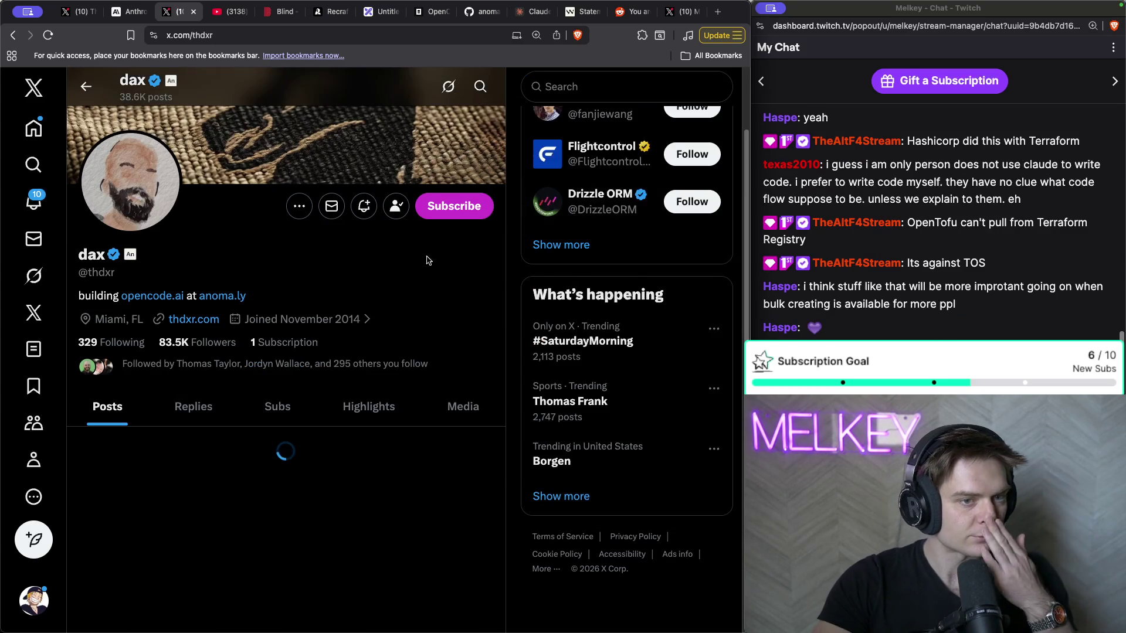
scroll(355, 320, "down", 20)
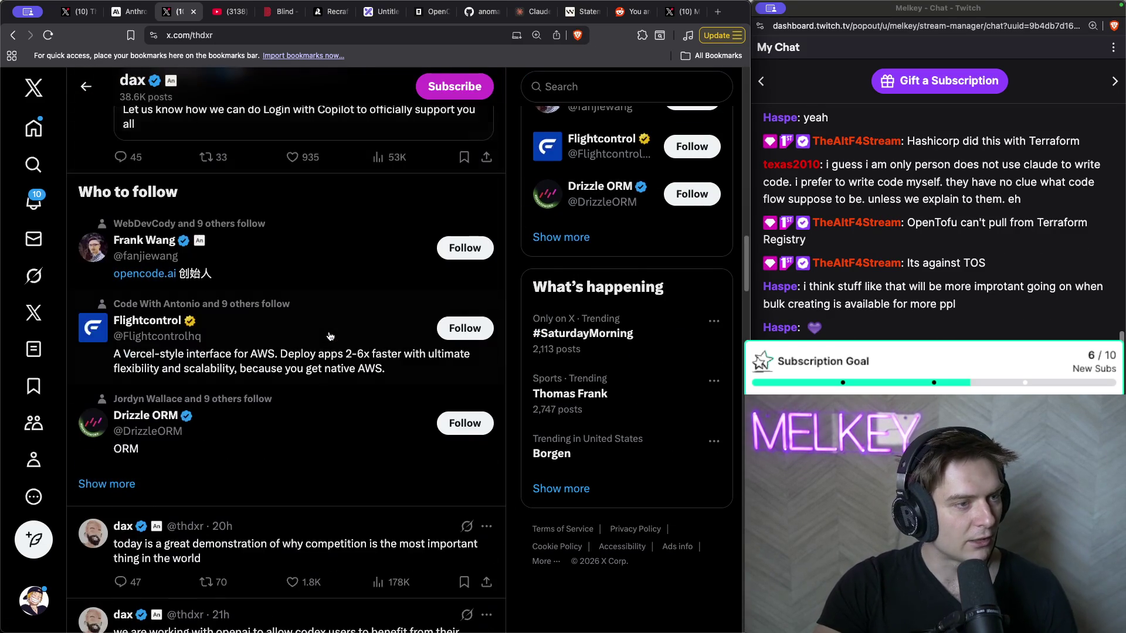
scroll(330, 336, "down", 10)
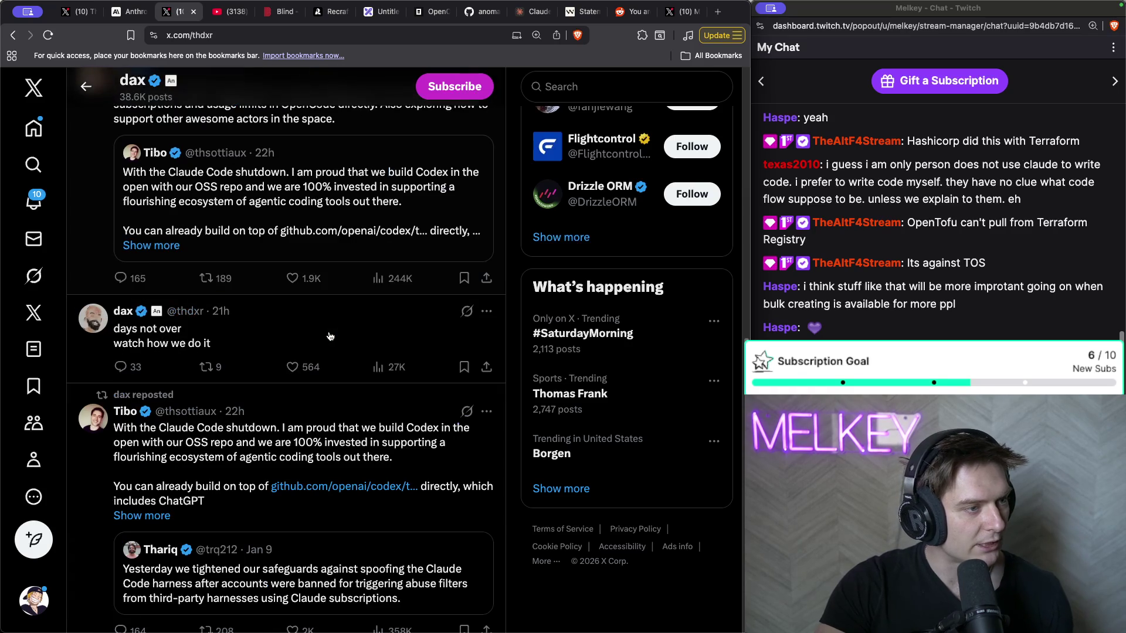
scroll(330, 336, "down", 1)
scroll(293, 286, "down", 10)
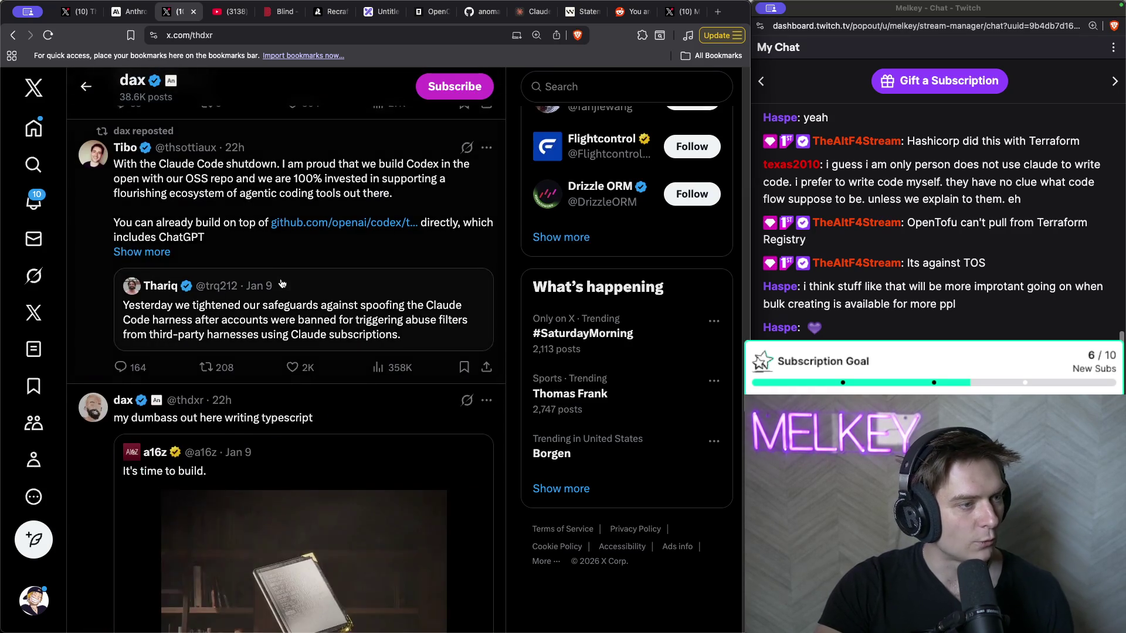
scroll(237, 242, "down", 7)
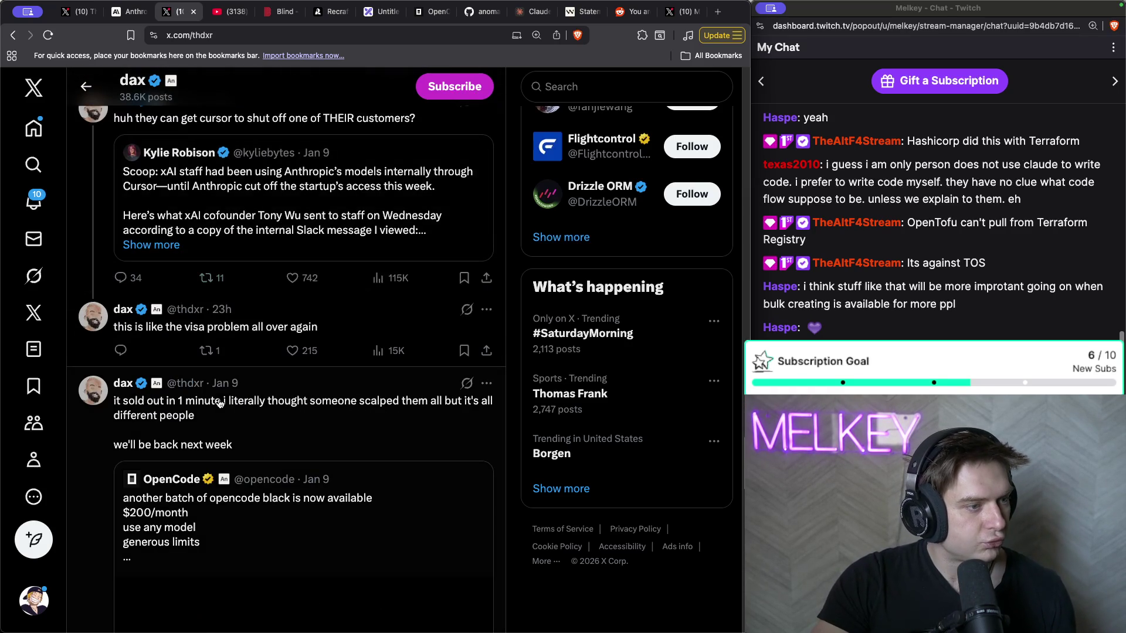
scroll(219, 402, "down", 14)
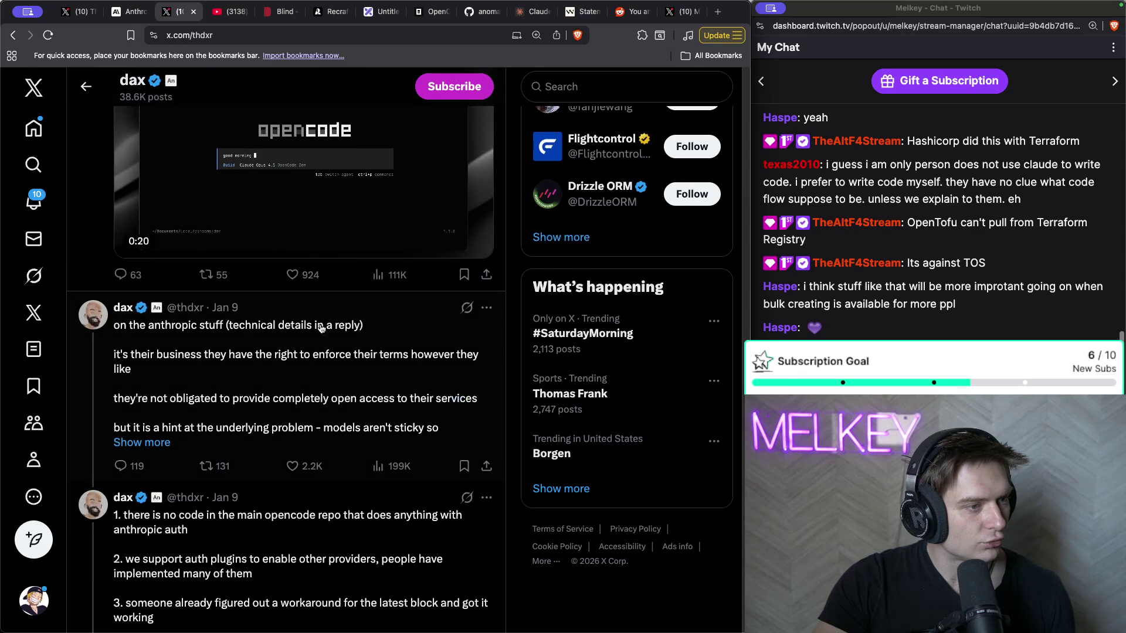
scroll(280, 318, "down", 2)
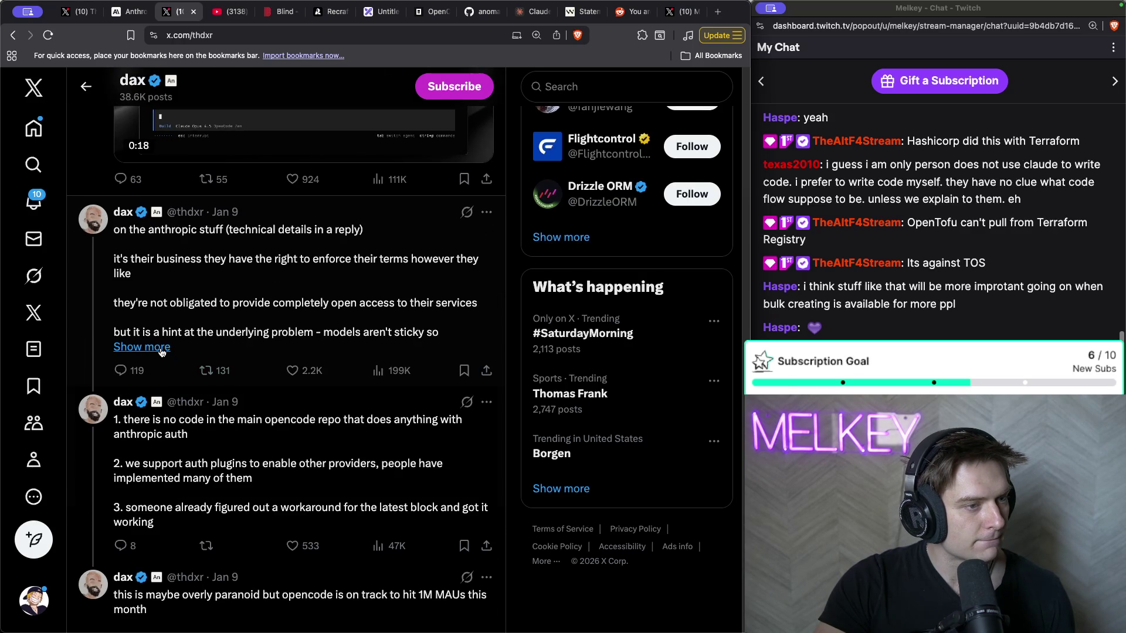
left_click(162, 350)
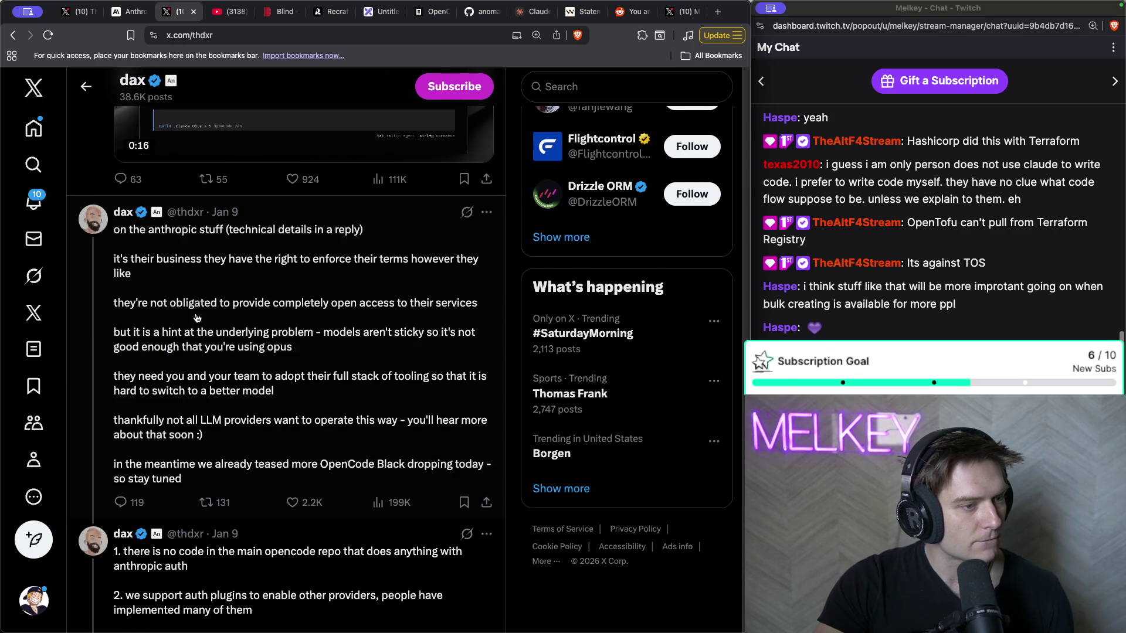
- Scroll through the expanded post's full text and back up to its start
scroll(270, 265, "down", 7)
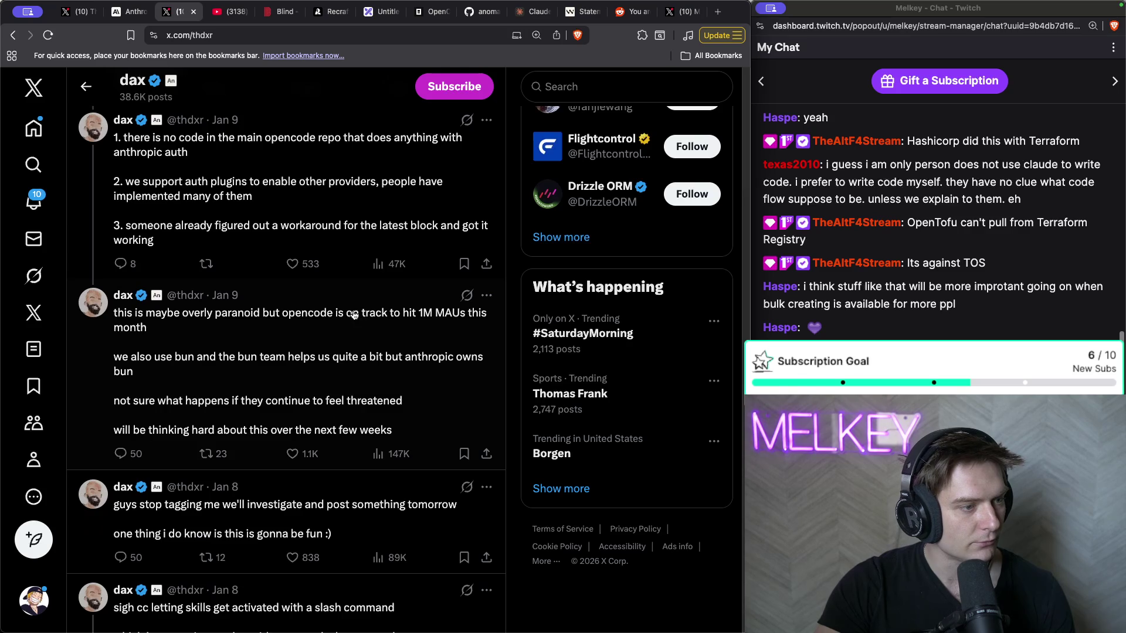
scroll(354, 315, "down", 4)
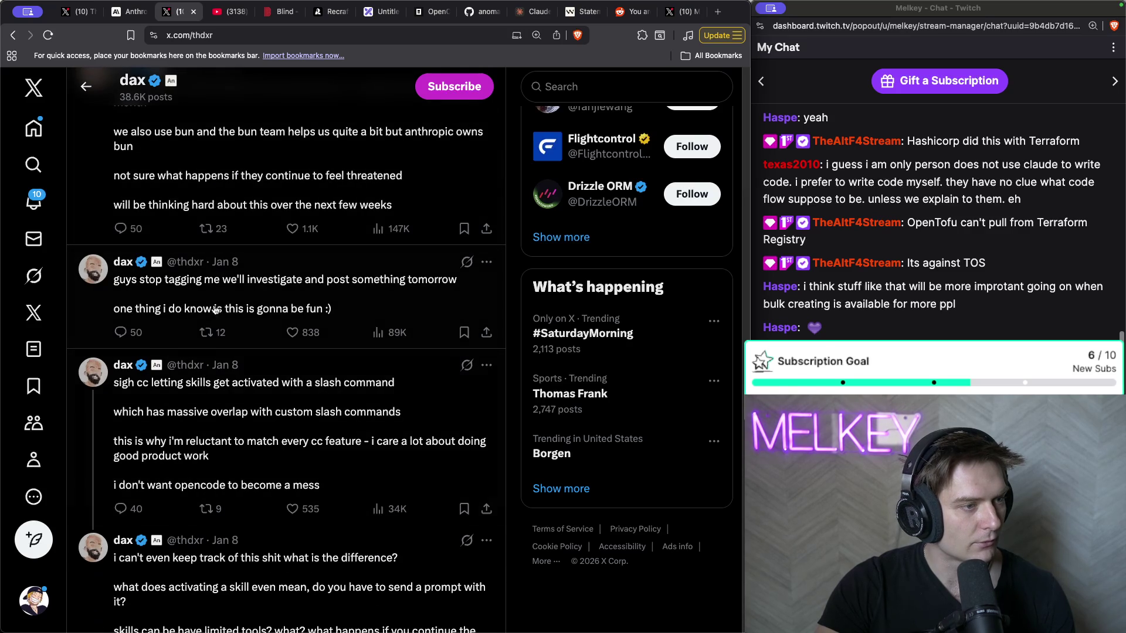
scroll(330, 397, "down", 4)
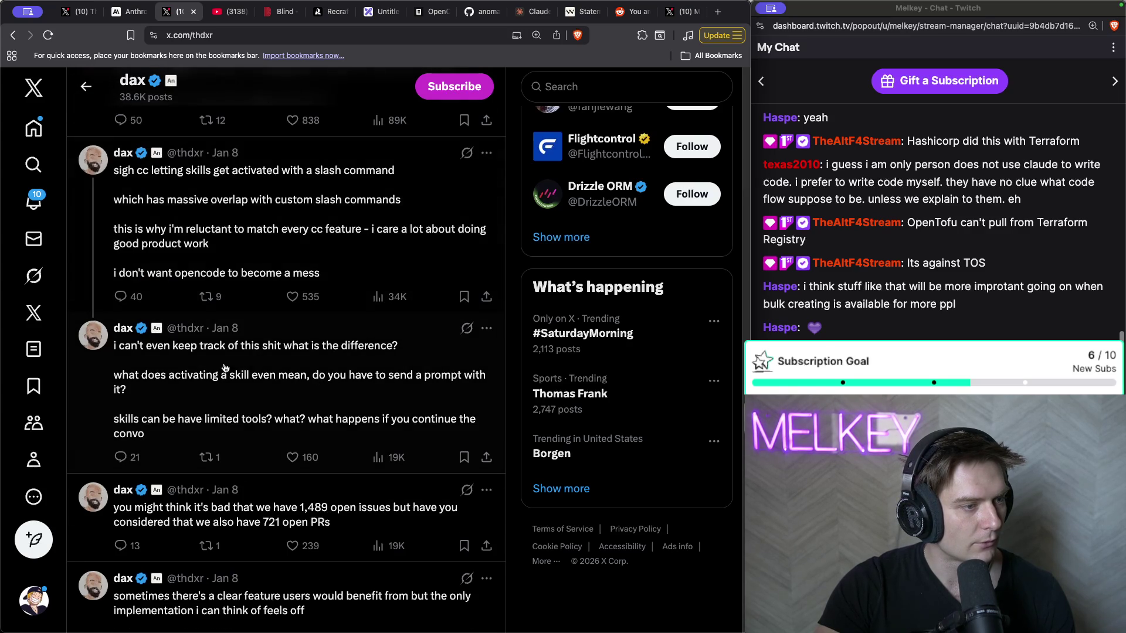
scroll(223, 422, "down", 2)
scroll(220, 434, "down", 4)
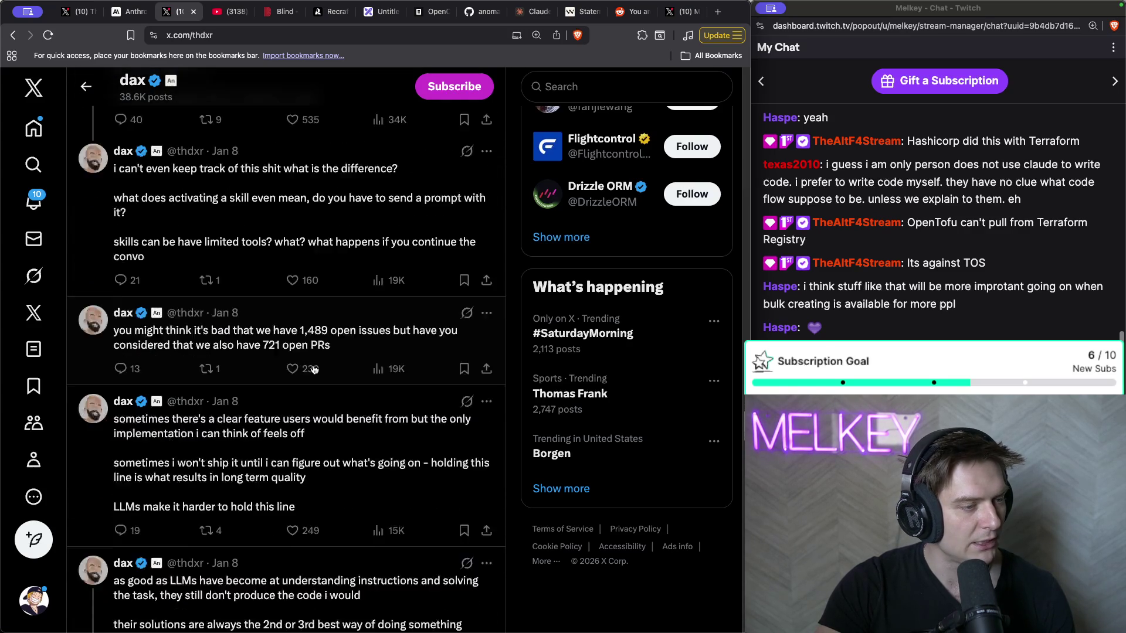
scroll(320, 341, "up", 8)
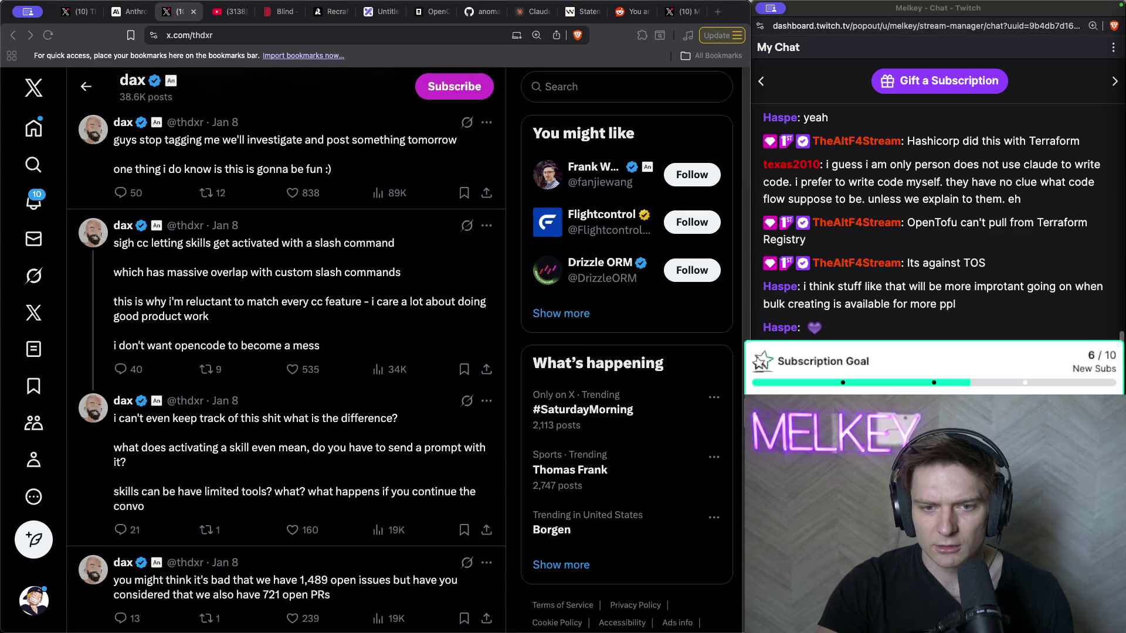
scroll(358, 354, "up", 2)
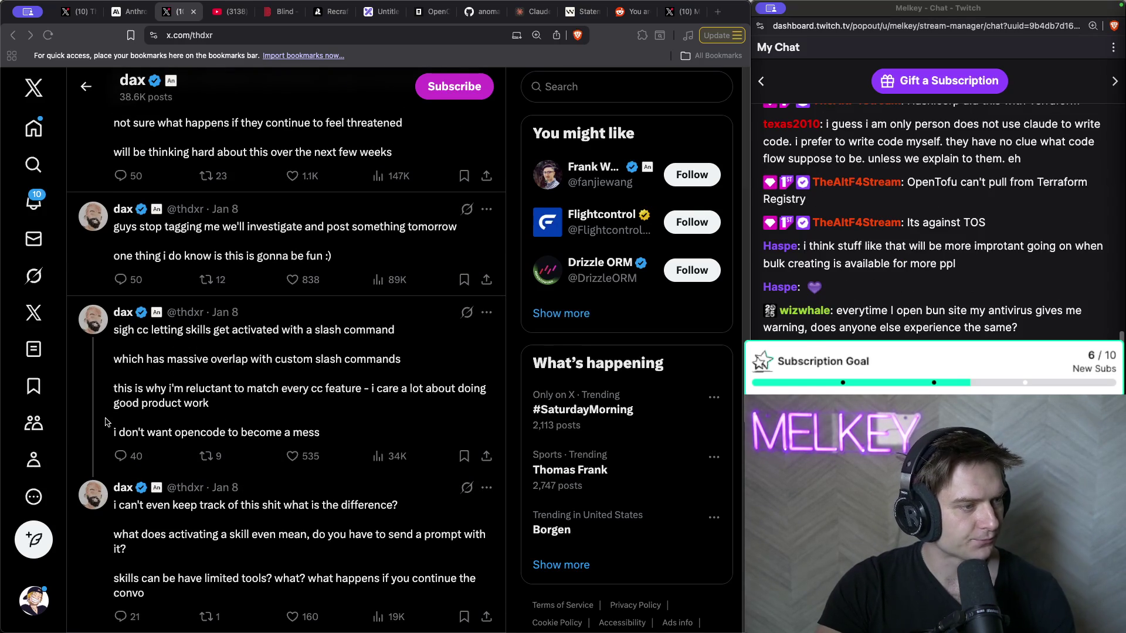
scroll(281, 420, "up", 2)
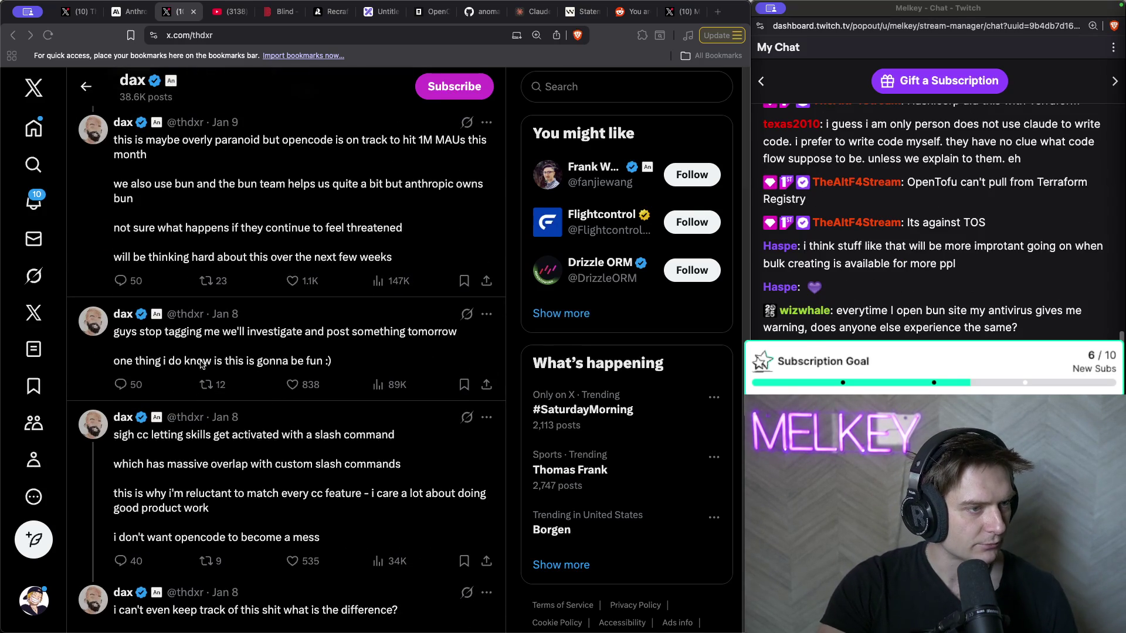
scroll(255, 363, "up", 2)
scroll(214, 295, "up", 10)
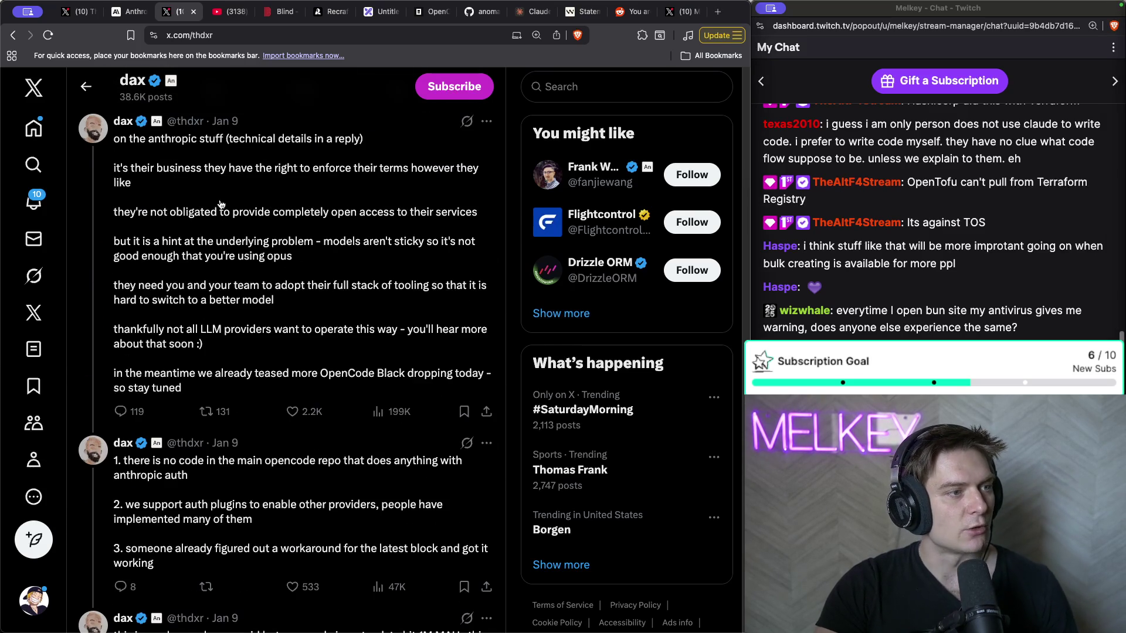
- Open the 'on the anthropic stuff' post and highlight its enforcing-terms, sticky-models and underlying-problem paragraphs
left_click(248, 185)
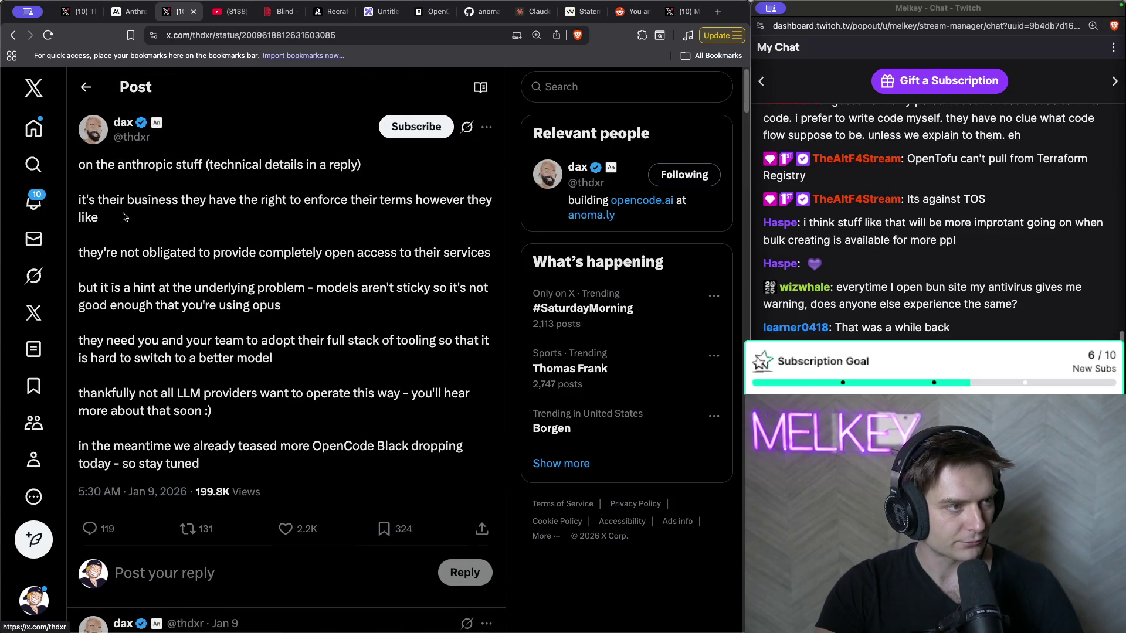
triple_click(86, 210)
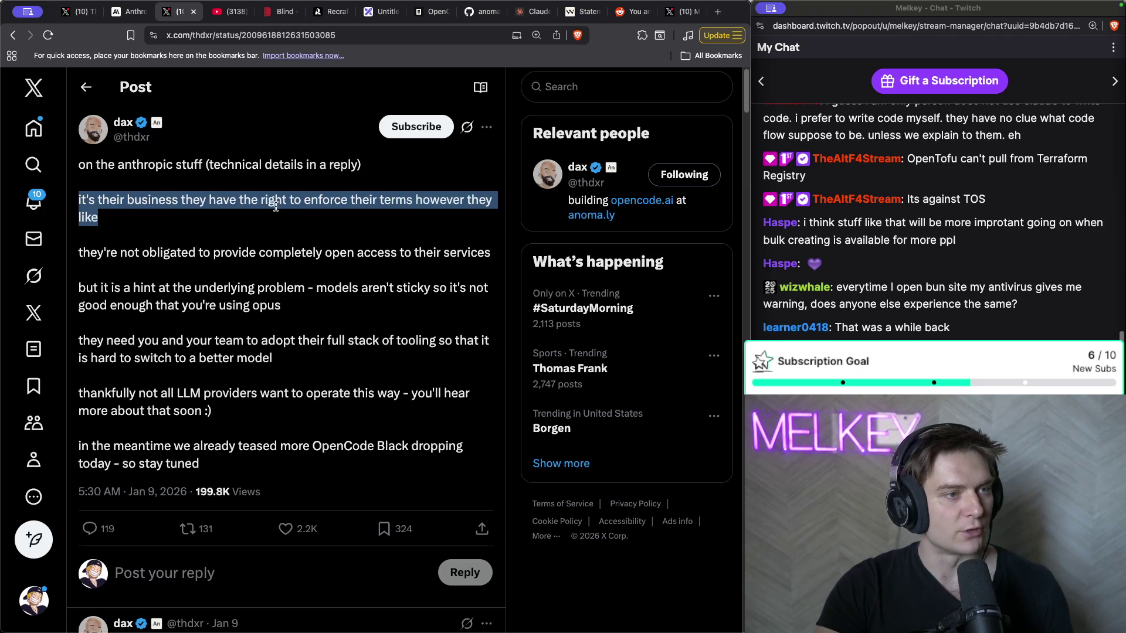
scroll(123, 244, "down", 1)
scroll(137, 243, "down", 1)
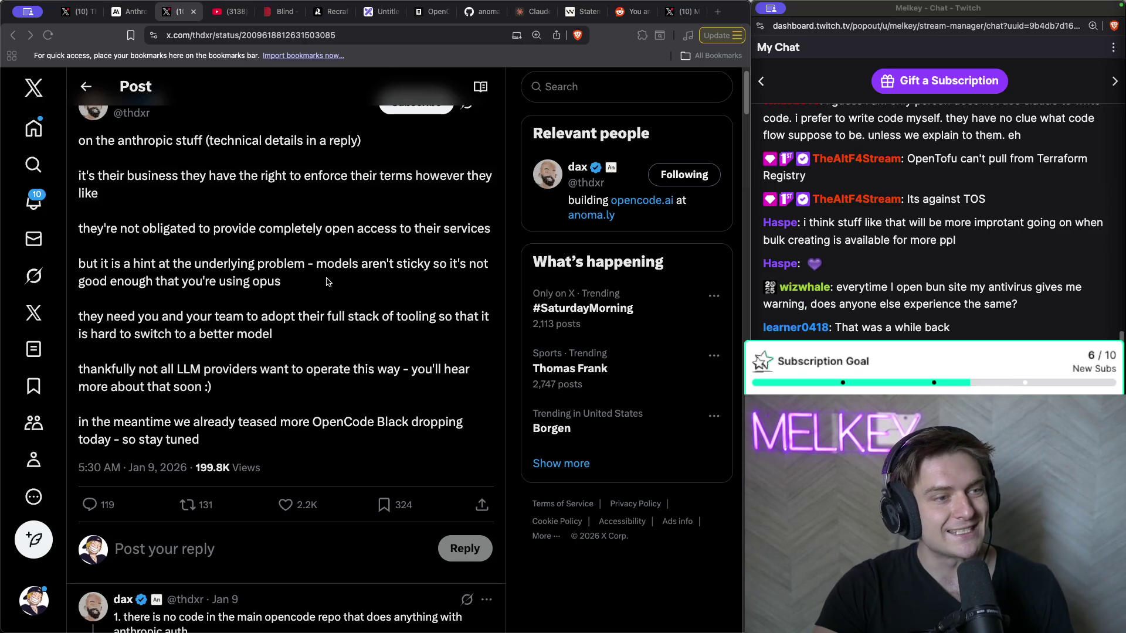
left_click_drag(327, 282, 73, 274)
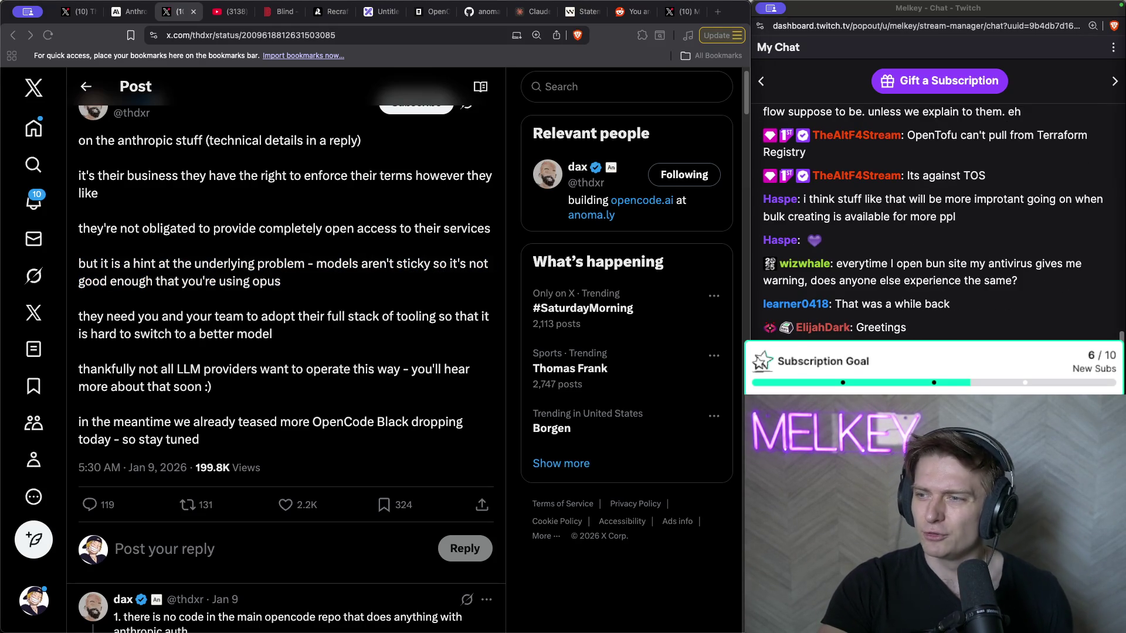
triple_click(155, 275)
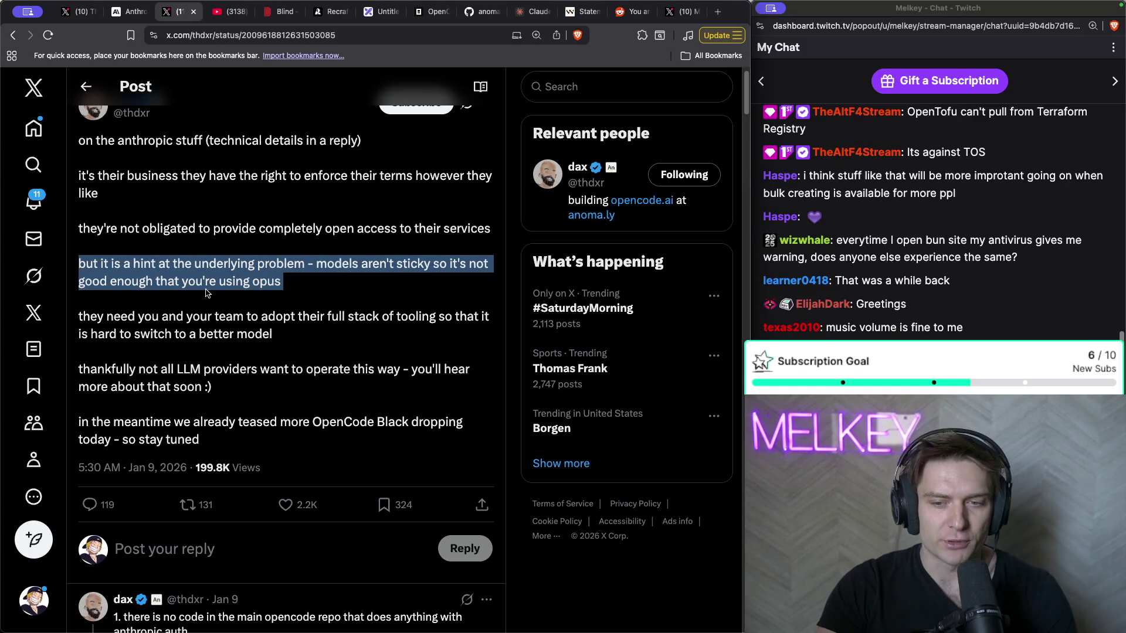
scroll(212, 287, "down", 1)
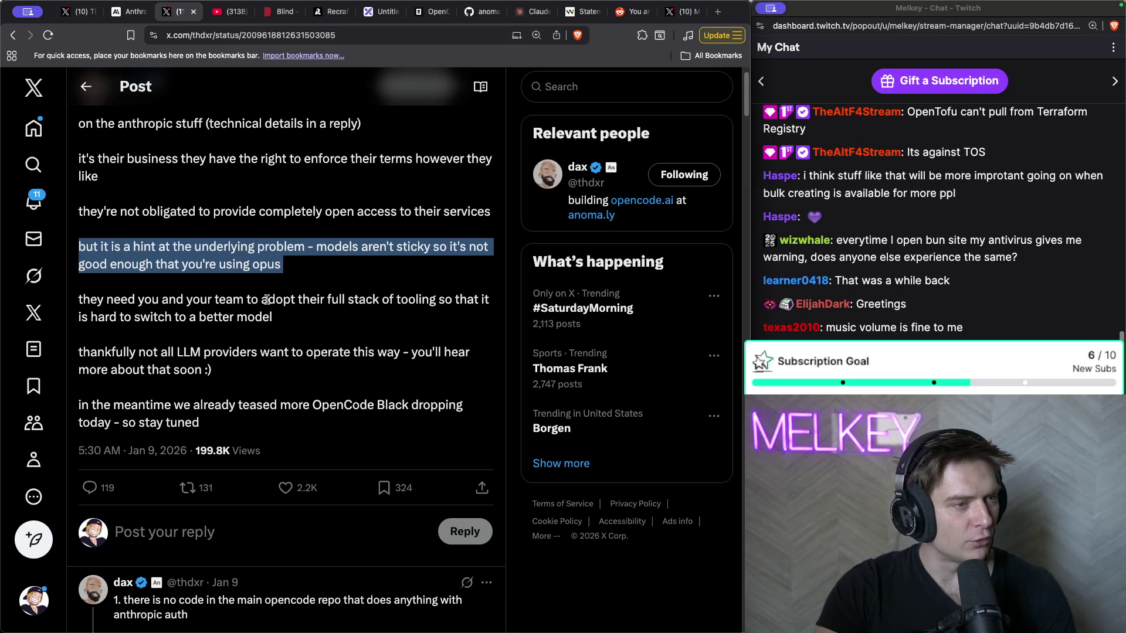
- Highlight the full-tooling-stack and 'not all LLM providers' paragraphs, then clear the highlight
left_click_drag(316, 322, 77, 300)
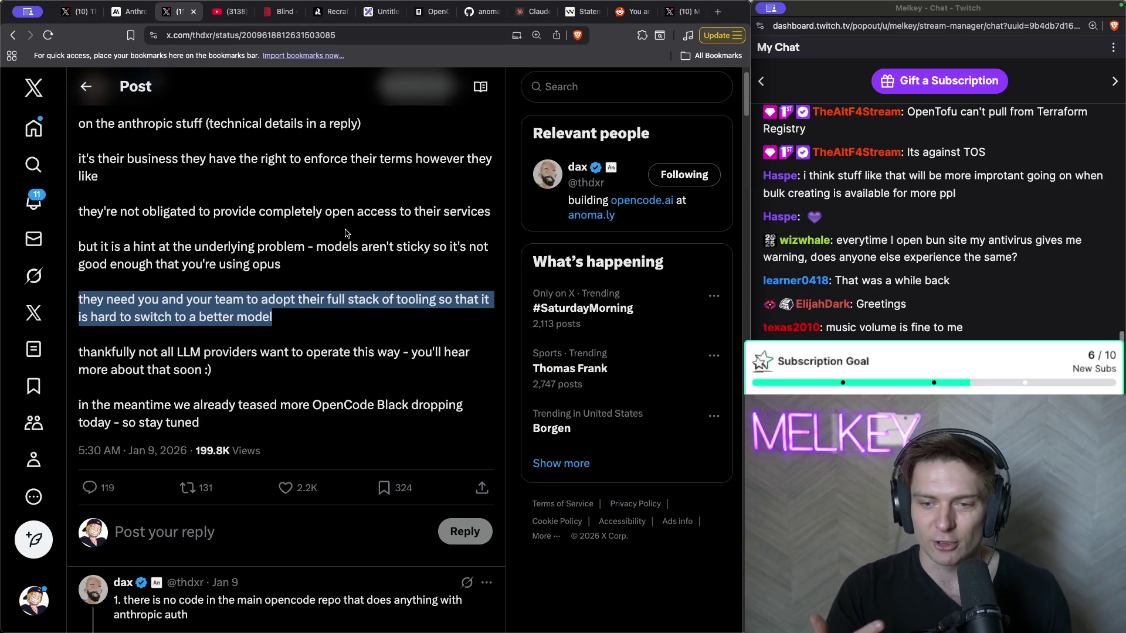
scroll(295, 342, "down", 1)
left_click_drag(215, 351, 73, 341)
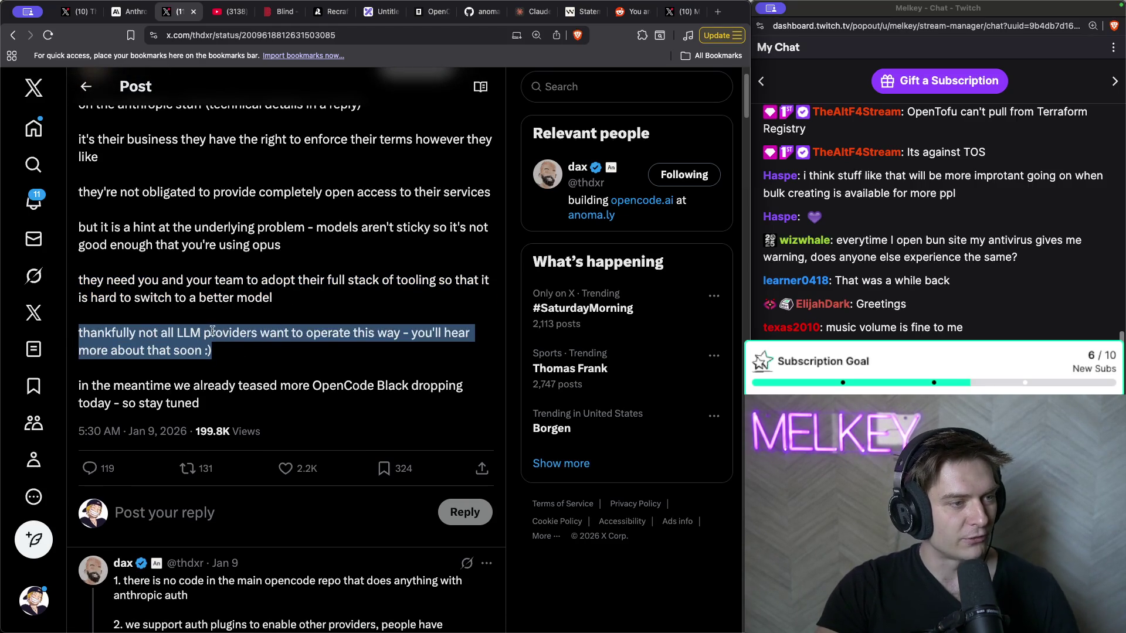
left_click_drag(232, 354, 69, 342)
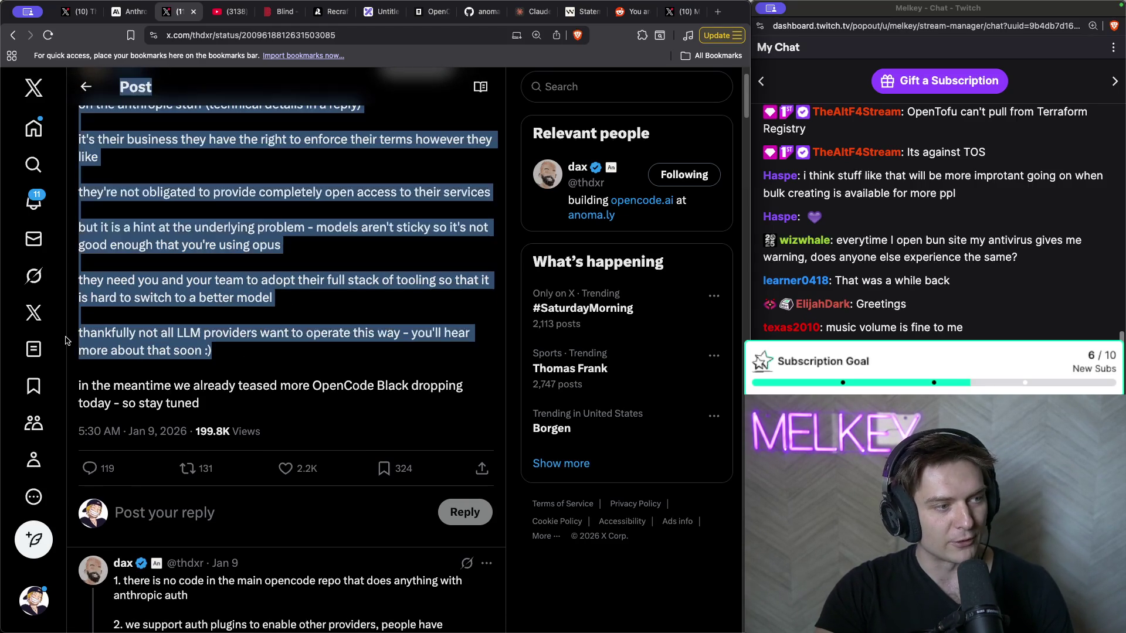
triple_click(90, 332)
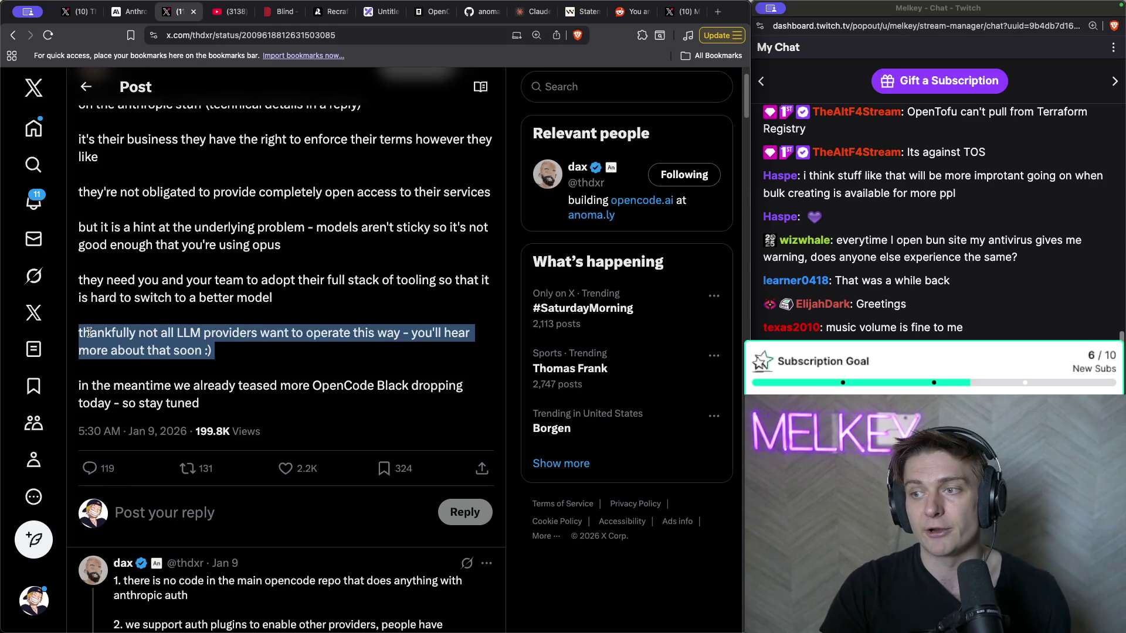
scroll(162, 337, "down", 1)
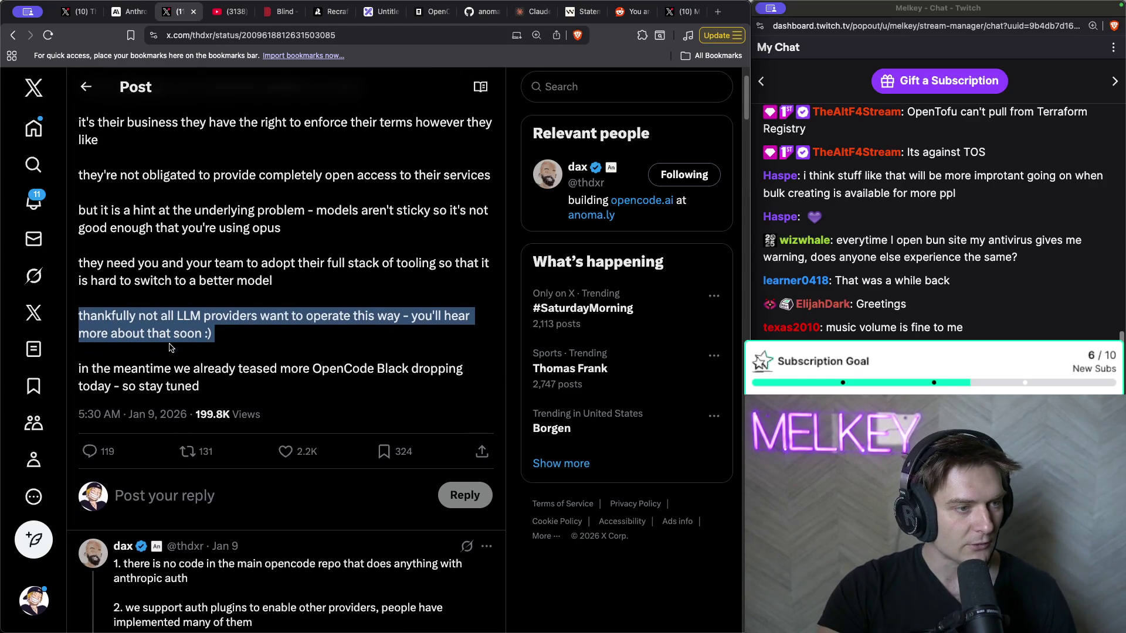
triple_click(222, 391)
left_click(230, 343)
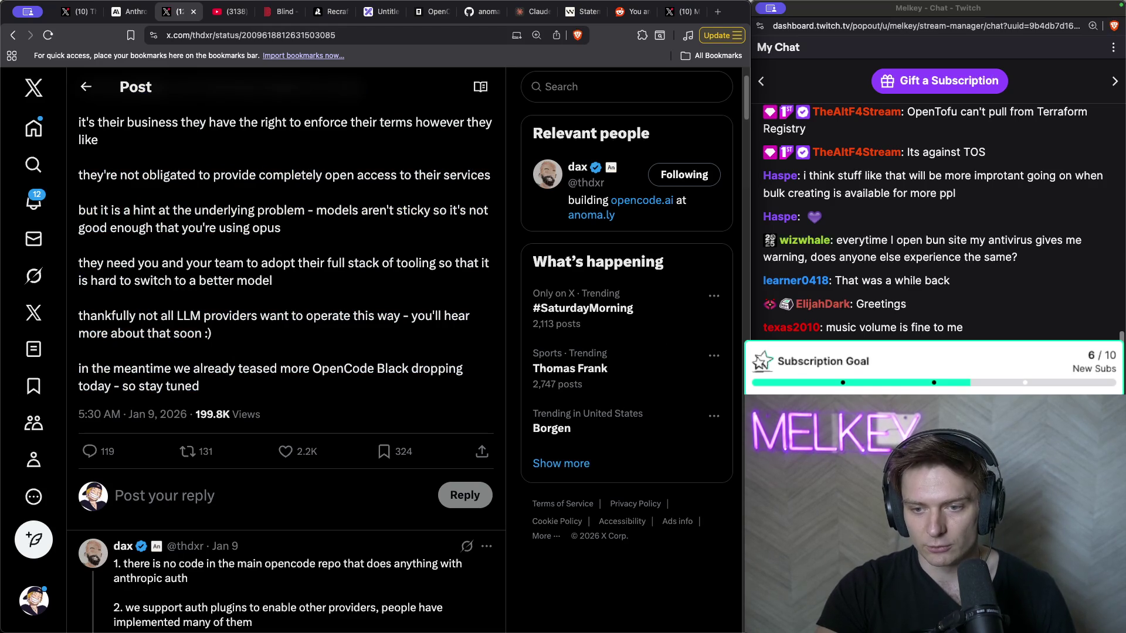
scroll(305, 287, "down", 6)
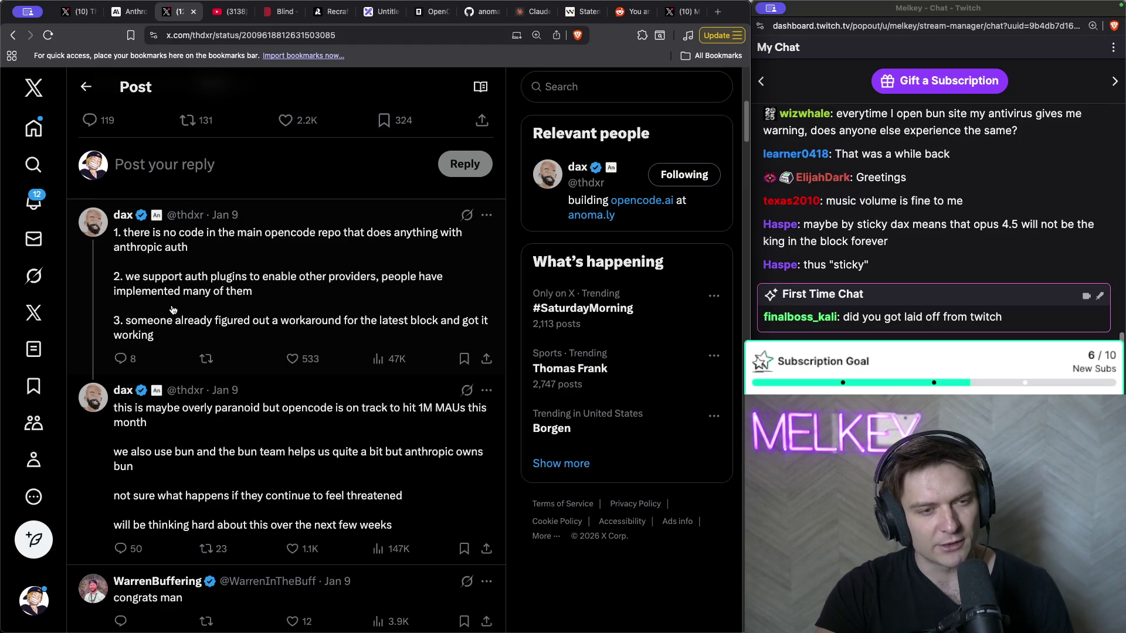
- Select the 'laid off from twitch' chat message, then scroll down to the opencode and Bun replies
left_click(807, 325)
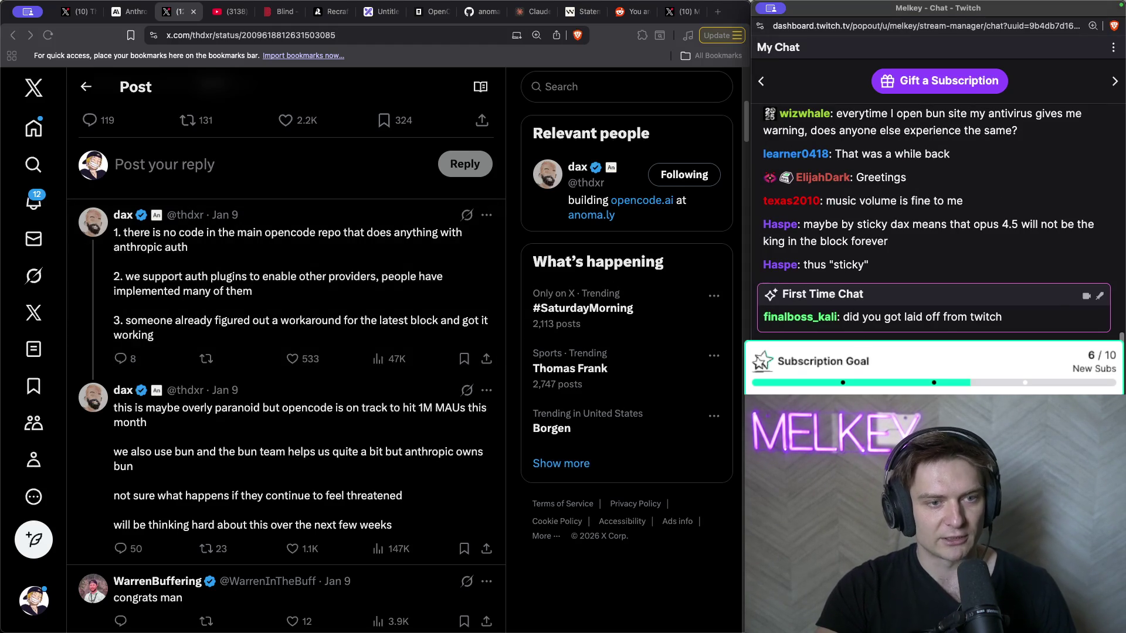
left_click_drag(1006, 319, 838, 319)
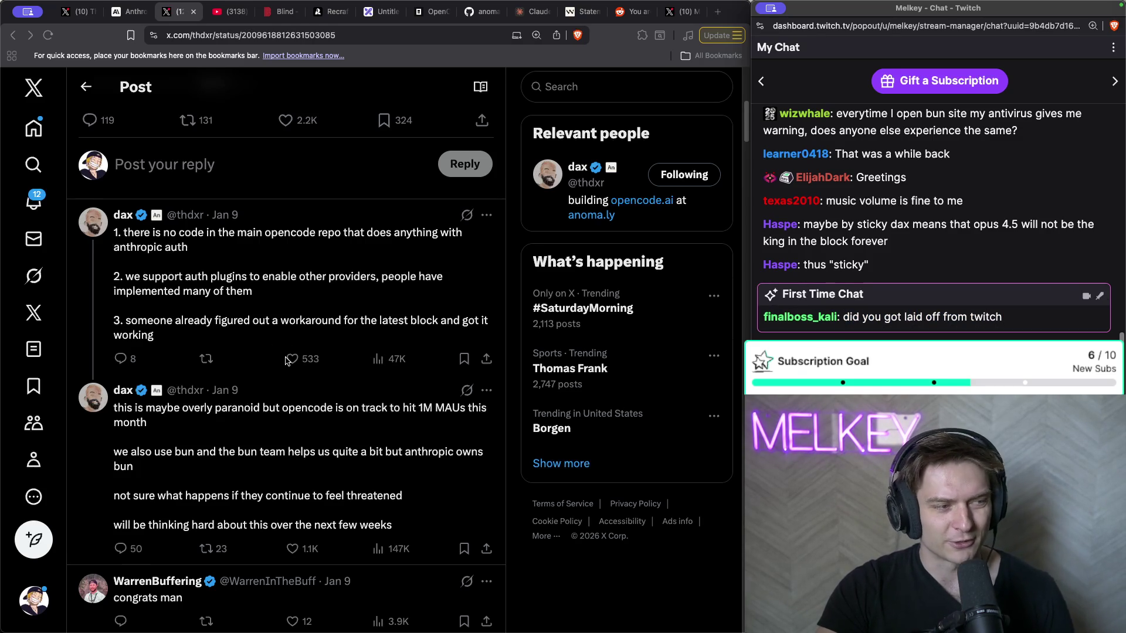
scroll(281, 358, "down", 1)
left_click(199, 422)
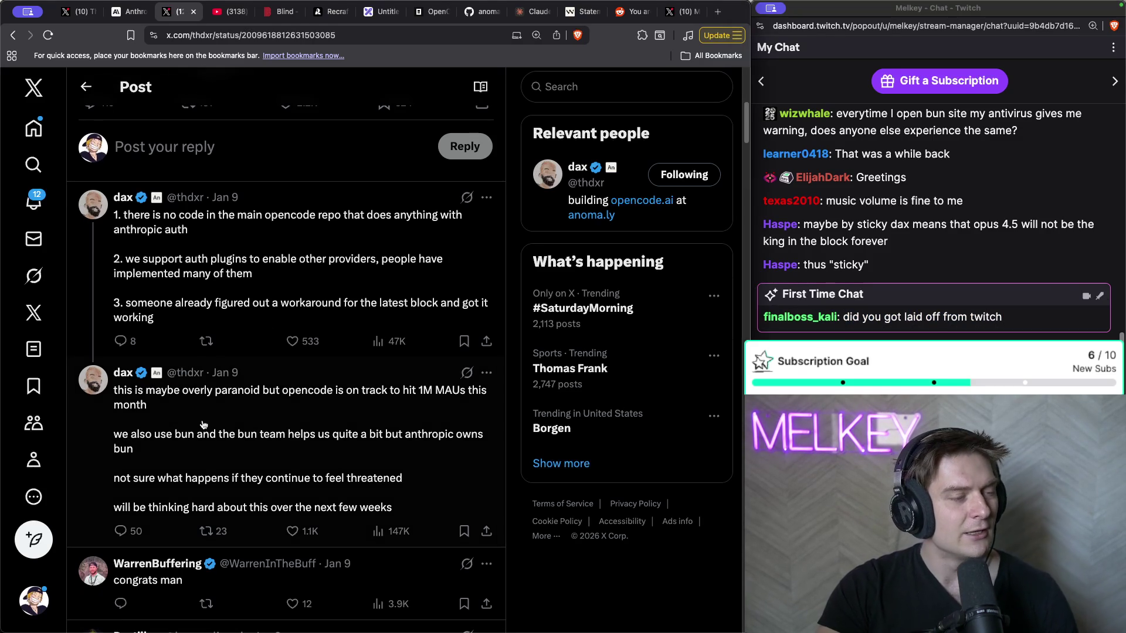
scroll(199, 425, "down", 3)
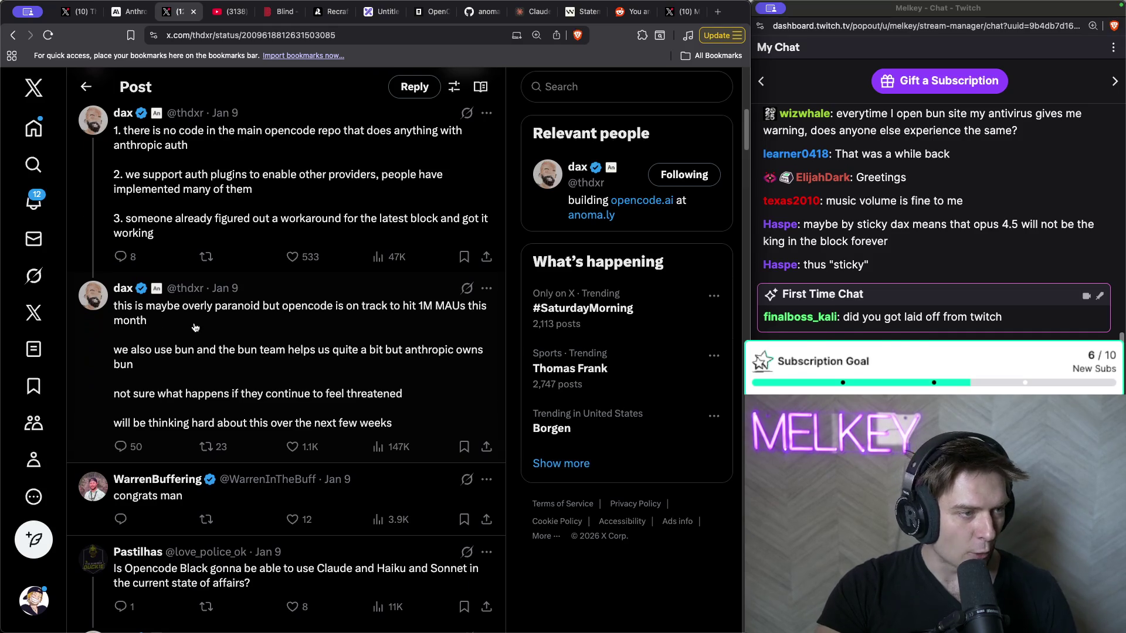
- Open the opencode 1M MAUs post, check the Bun article headline, then view the OpenCode-praising profile
left_click(195, 327)
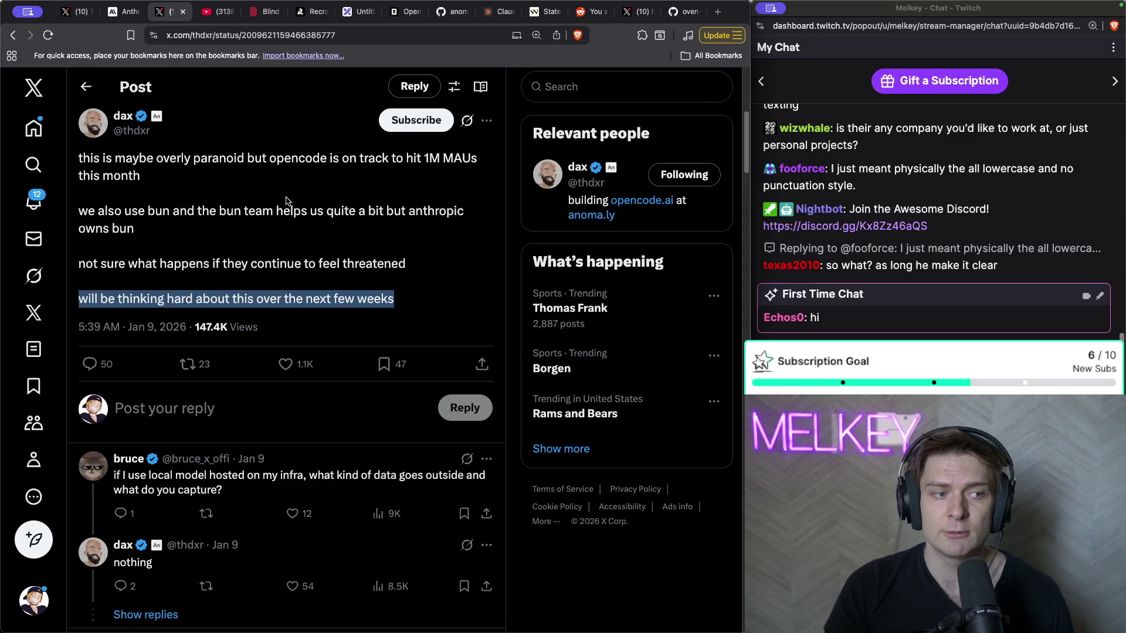
left_click(114, 12)
triple_click(391, 185)
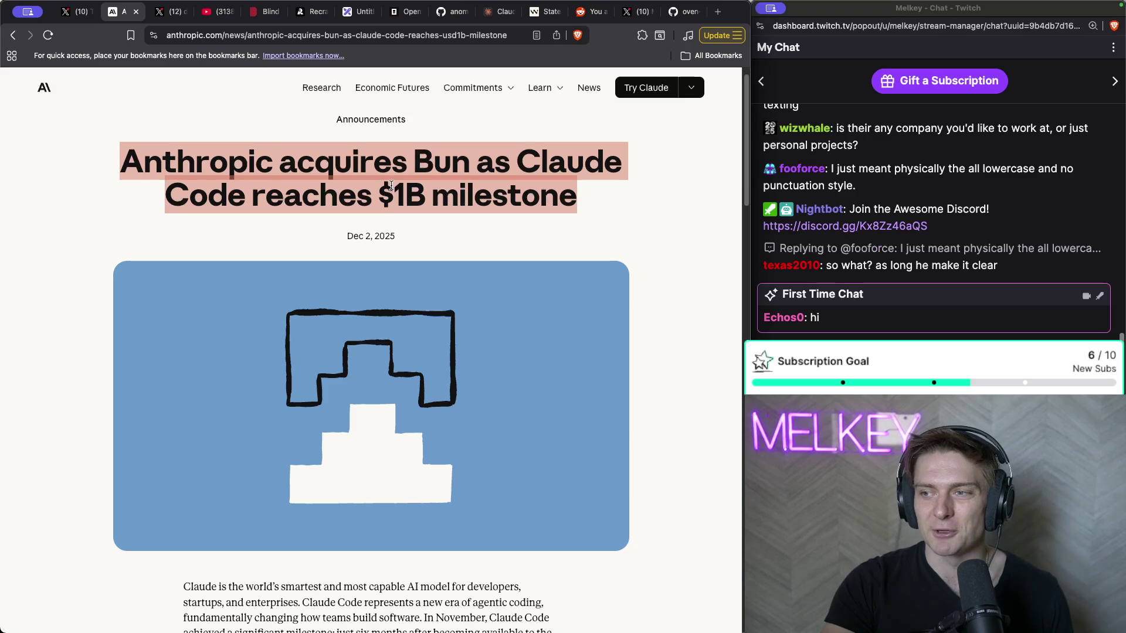
left_click(170, 12)
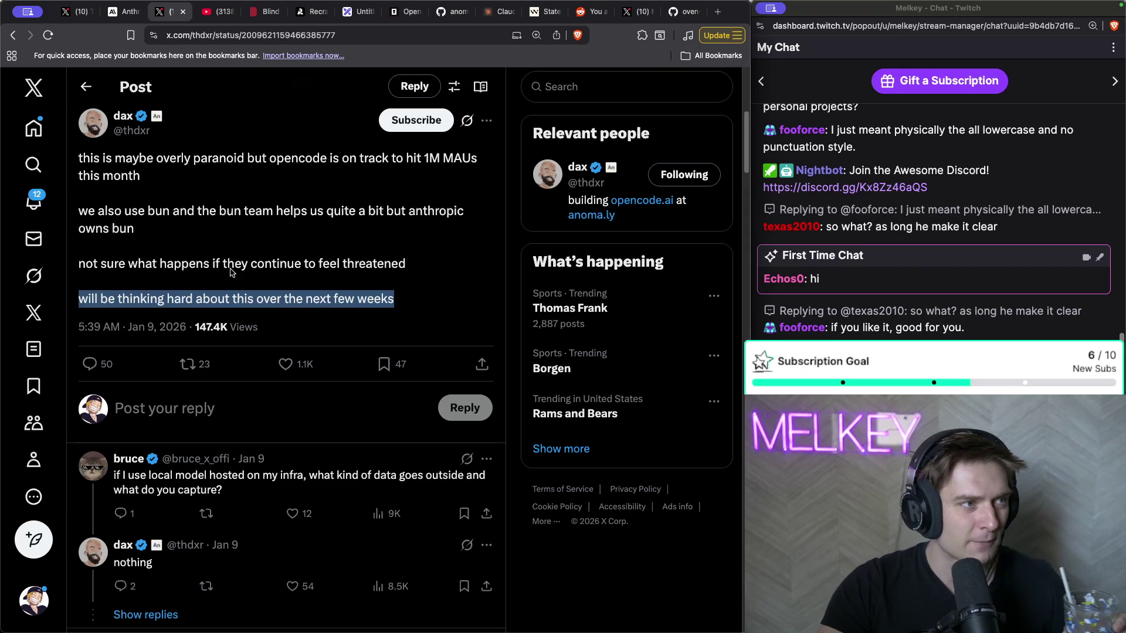
left_click(76, 11)
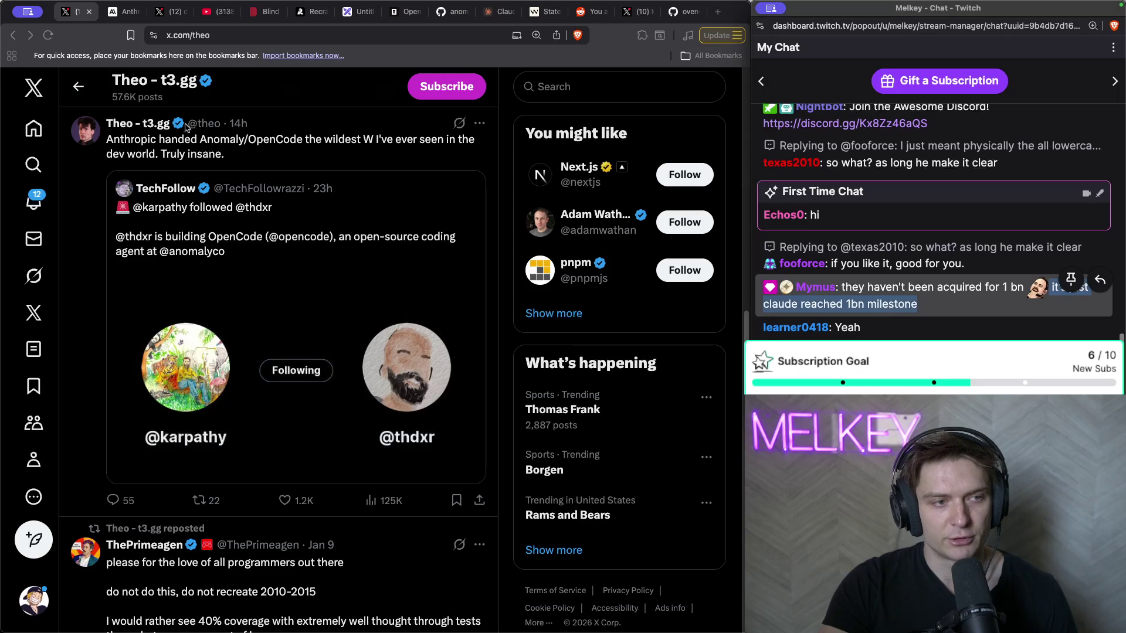
left_click(130, 13)
- Highlight the Bun announcement headline and the $1 billion run-rate revenue passage
triple_click(580, 199)
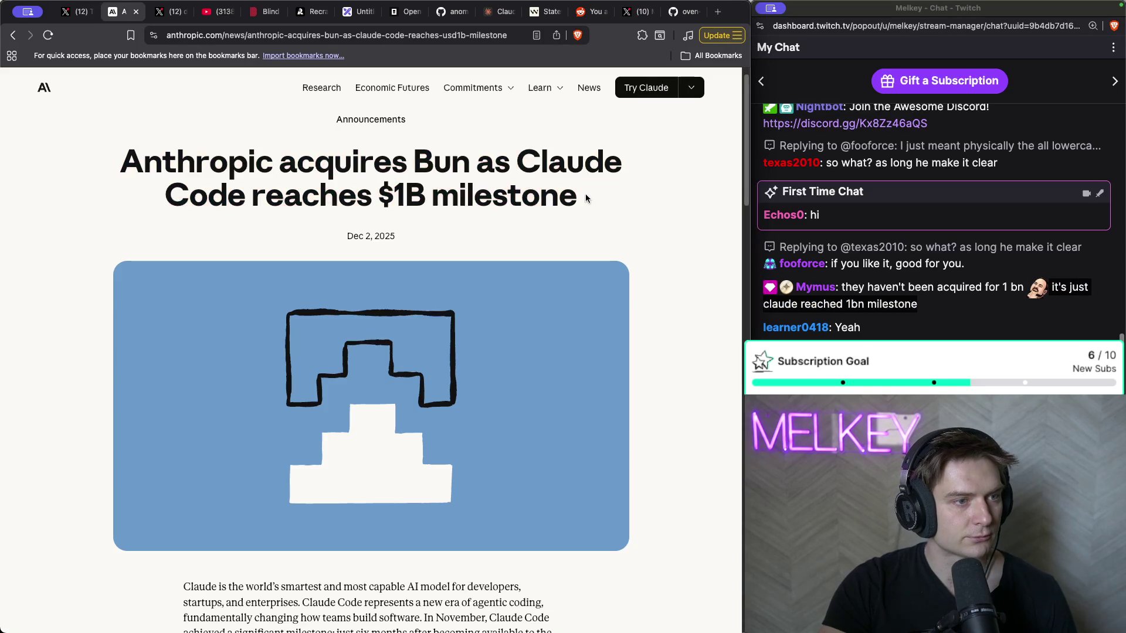
triple_click(287, 168)
scroll(275, 169, "down", 6)
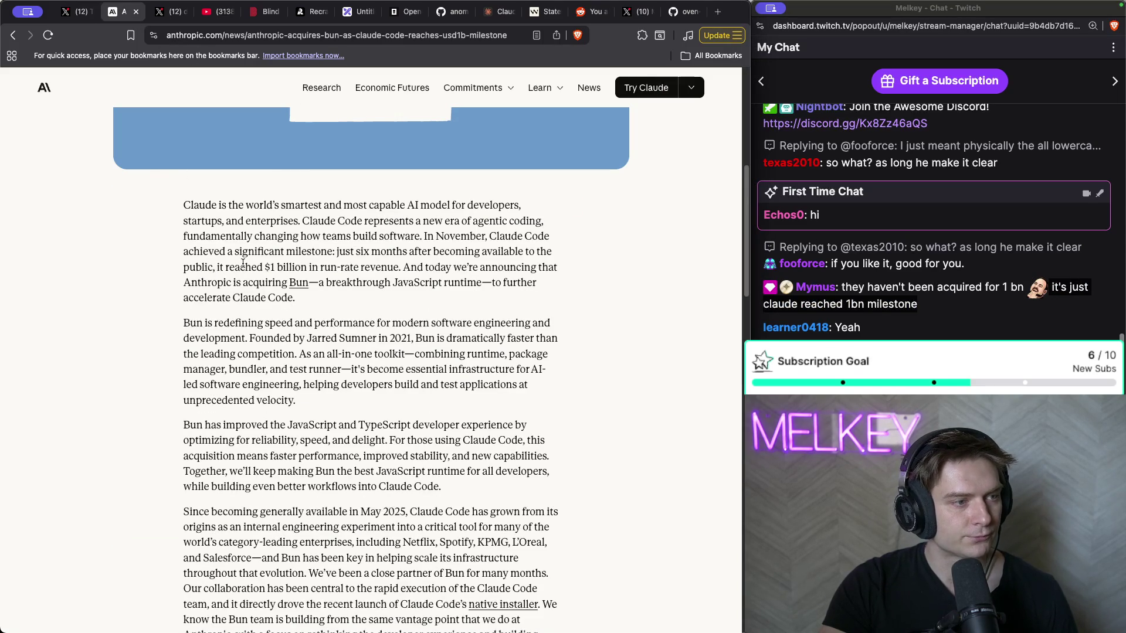
left_click_drag(245, 268, 458, 280)
scroll(409, 298, "up", 6)
left_click_drag(121, 181, 551, 181)
- Read through the rest of the article, then resume the 'Hey Anthropic, WTF' YouTube video
scroll(679, 236, "down", 6)
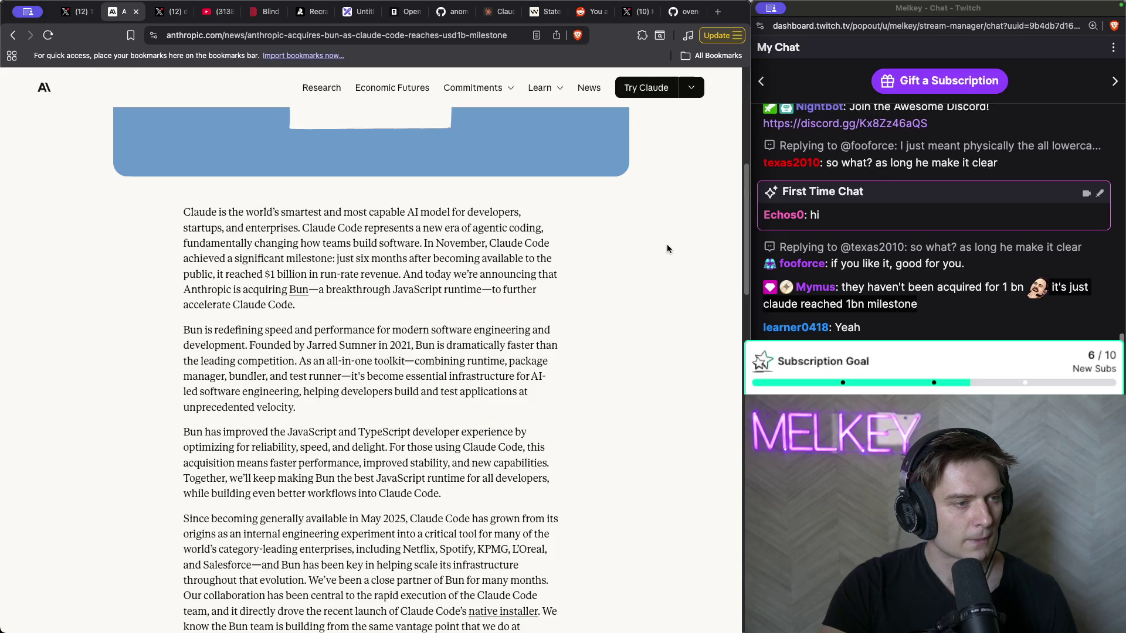
scroll(665, 246, "down", 5)
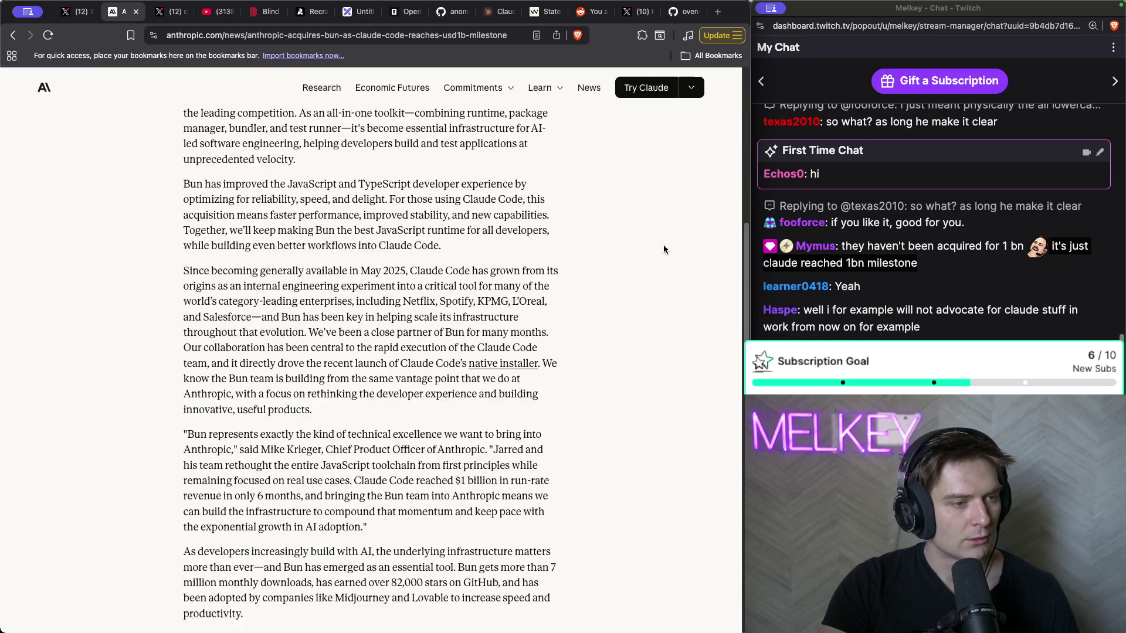
scroll(539, 317, "down", 8)
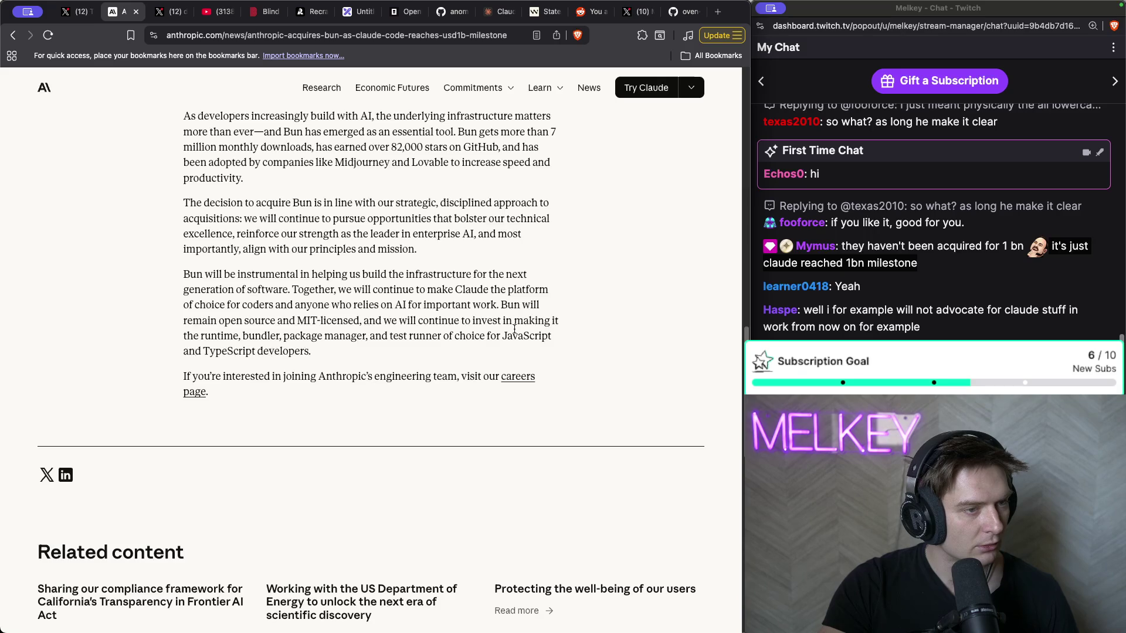
scroll(514, 329, "up", 20)
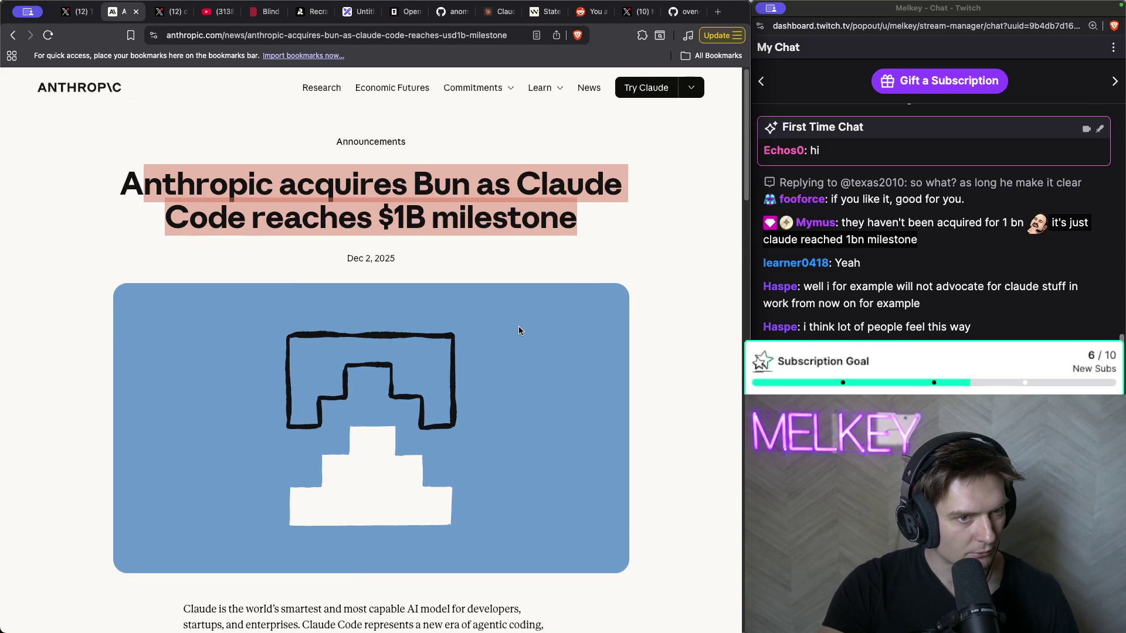
scroll(518, 330, "down", 4)
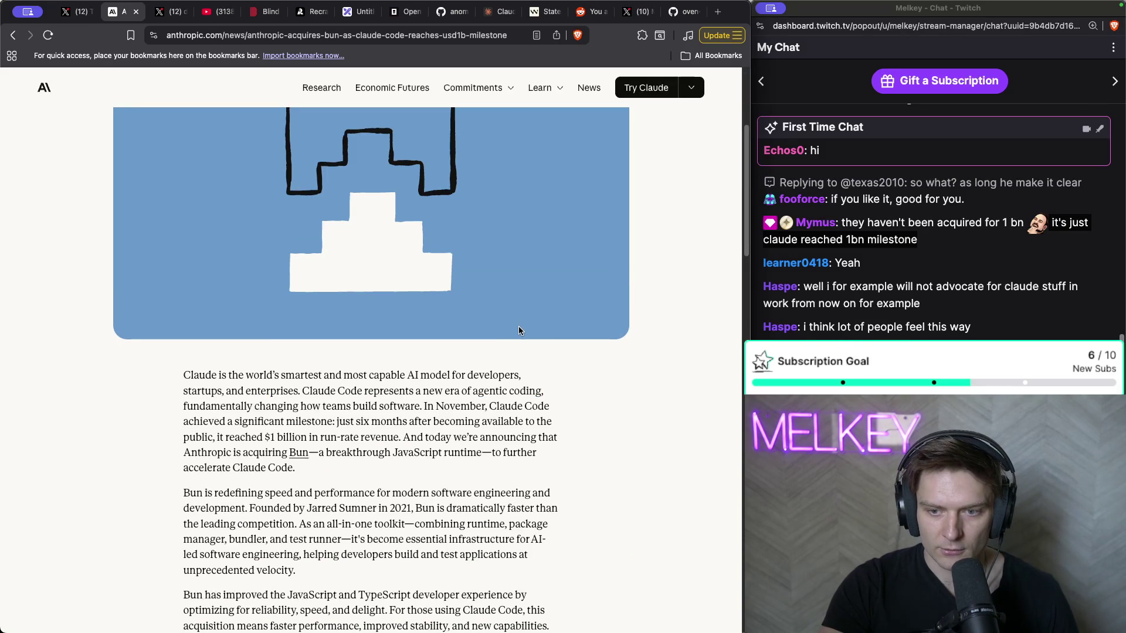
scroll(518, 330, "down", 4)
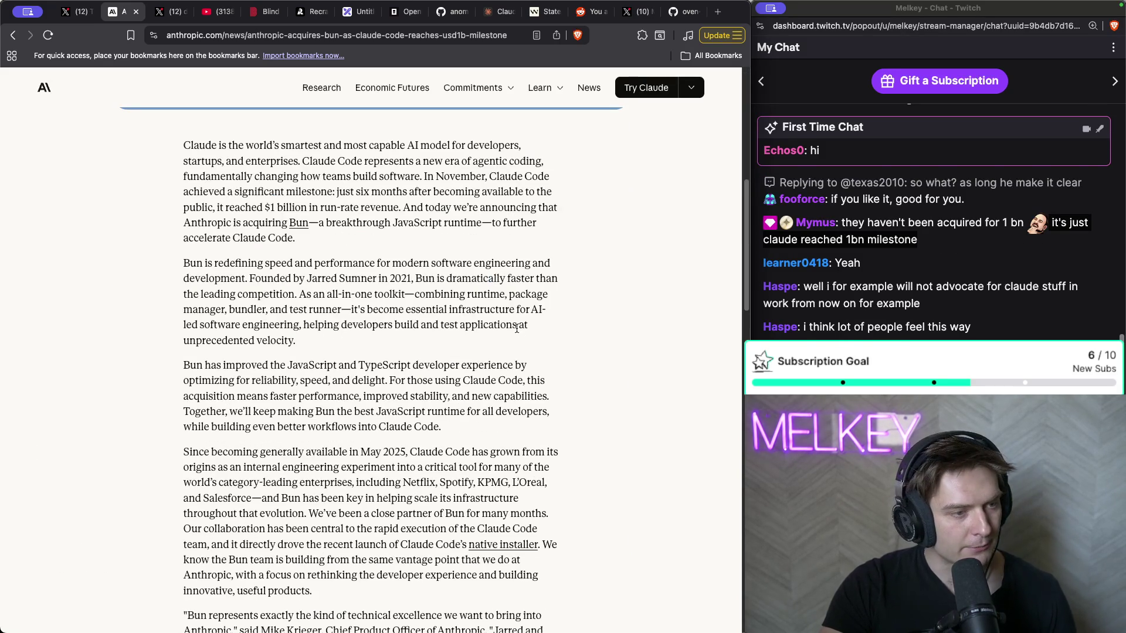
scroll(514, 318, "down", 2)
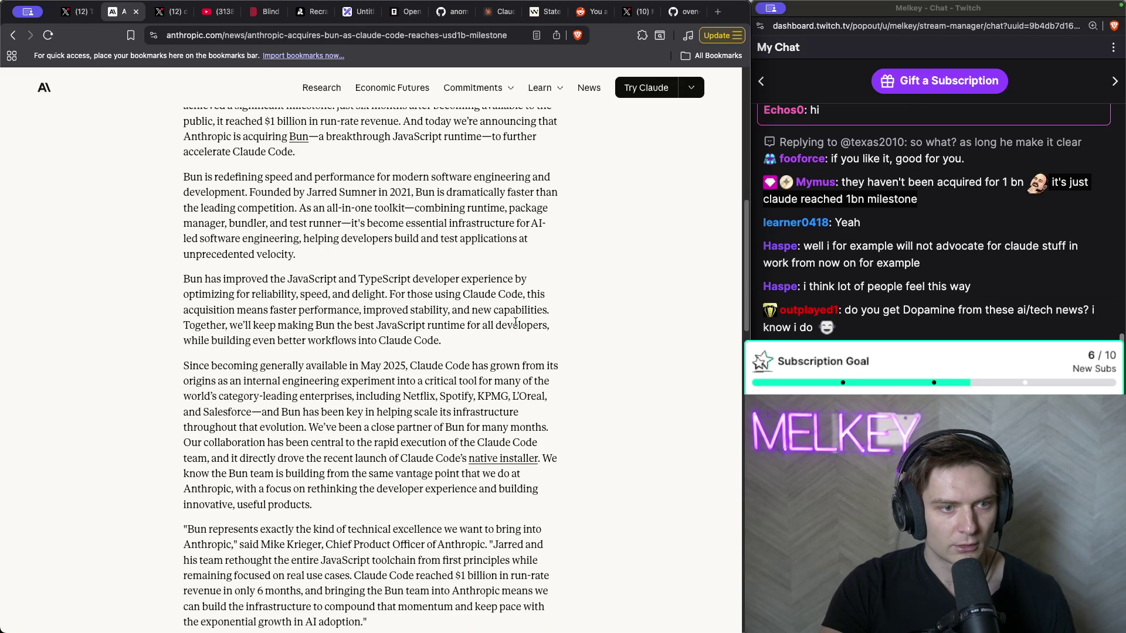
scroll(514, 325, "up", 4)
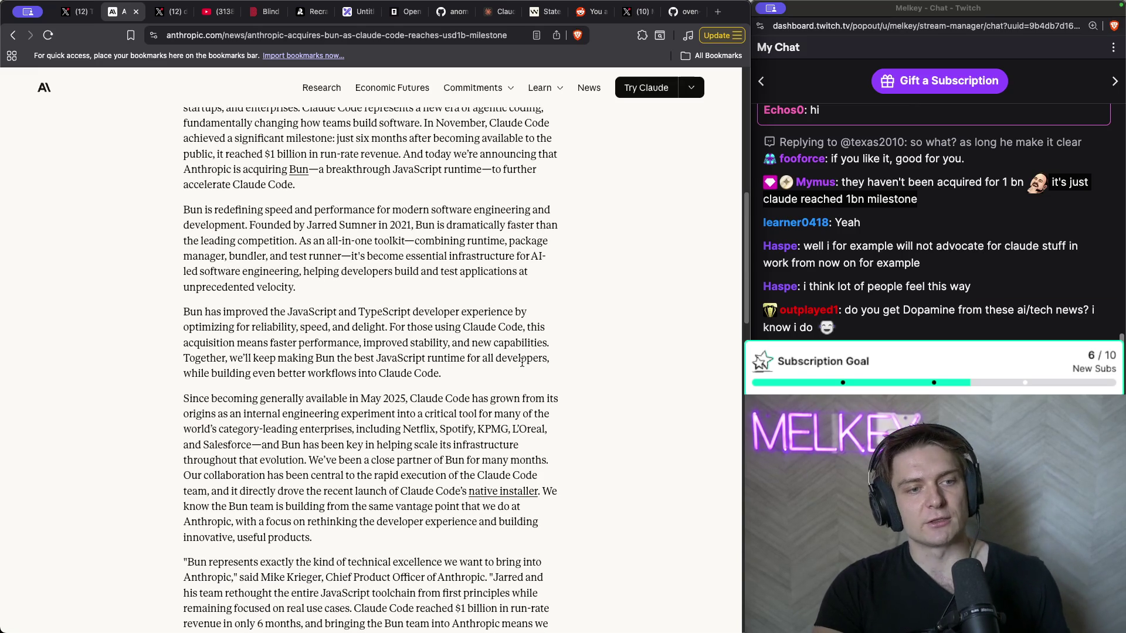
scroll(587, 484, "up", 6)
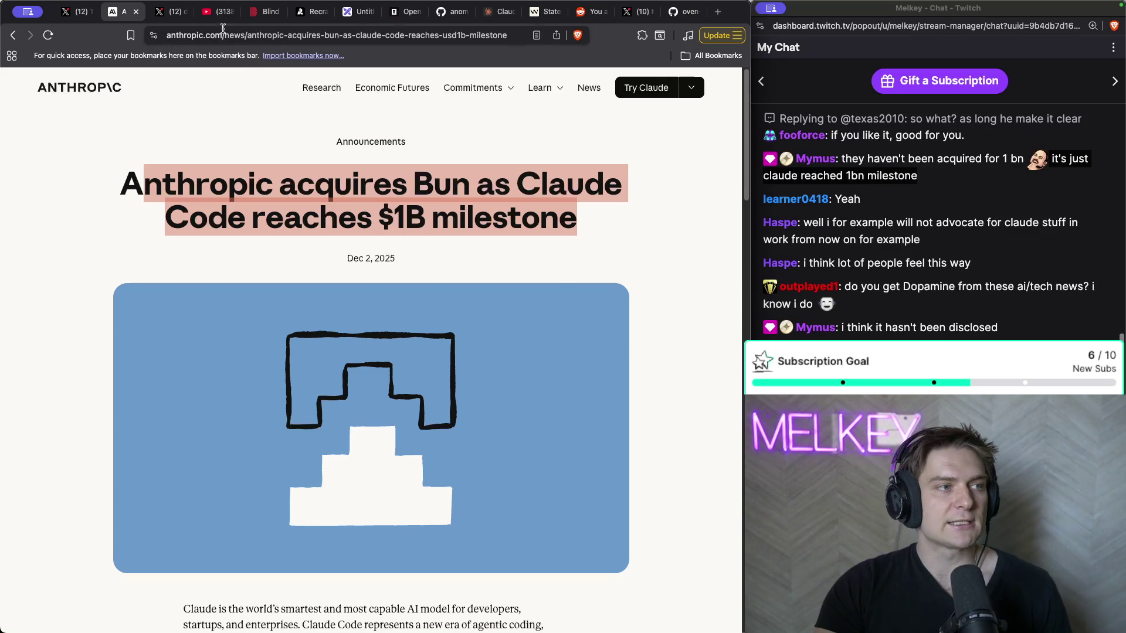
key("ctrl+Tab")
key("ctrl+Tab")
key("space")
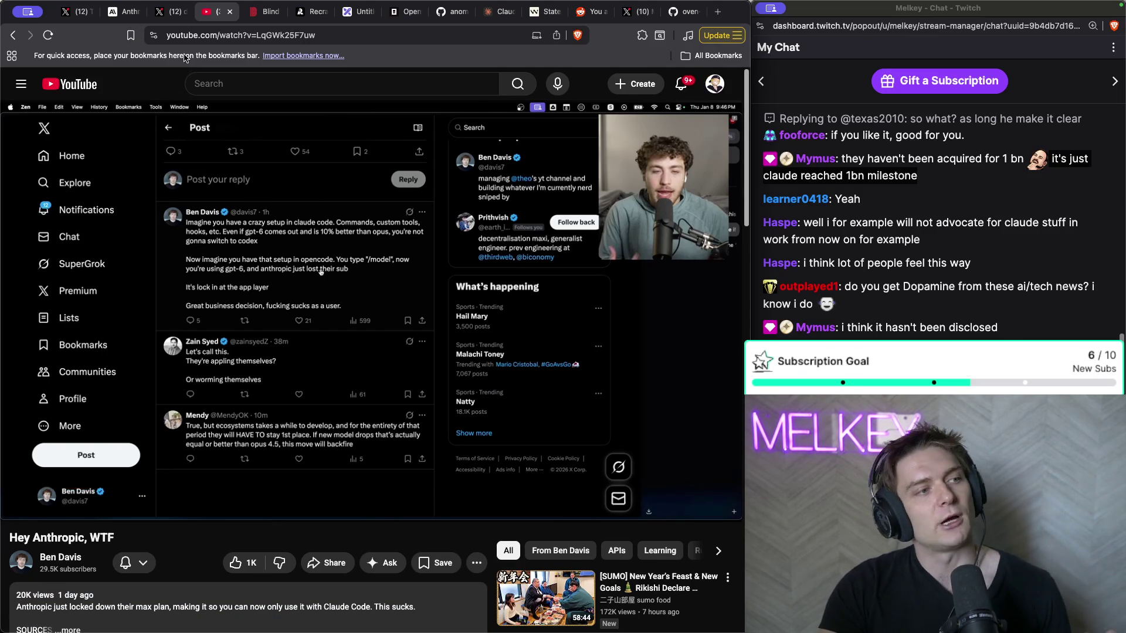
- Back on the Anthropic Bun article, select the chat question about Vercel buying Tailwind
left_click(167, 13)
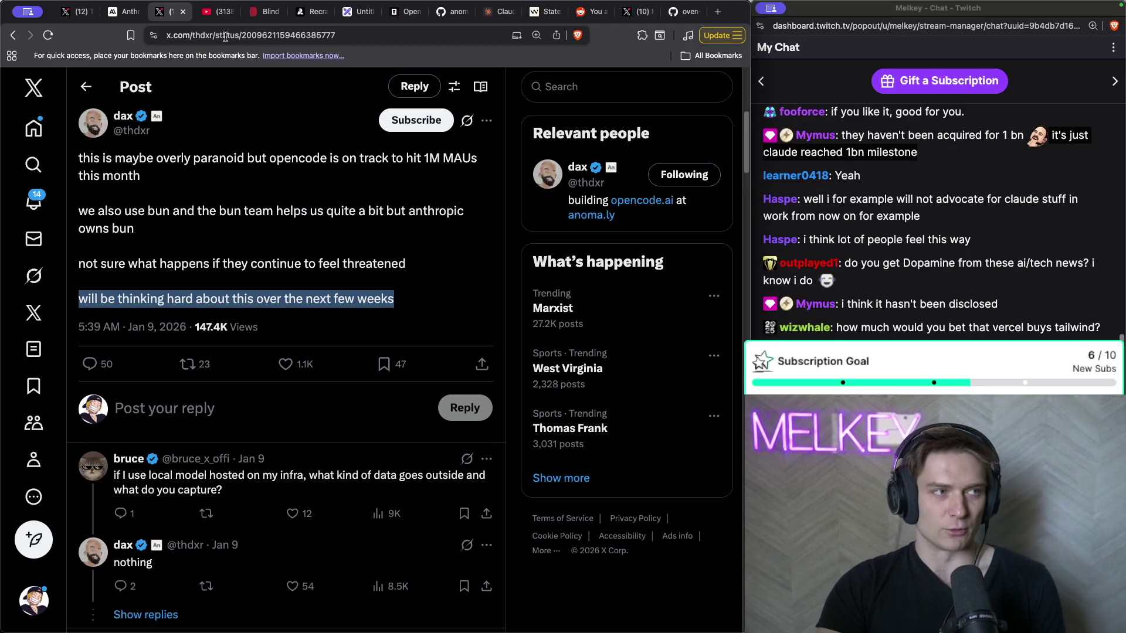
key("ctrl+shift+Tab")
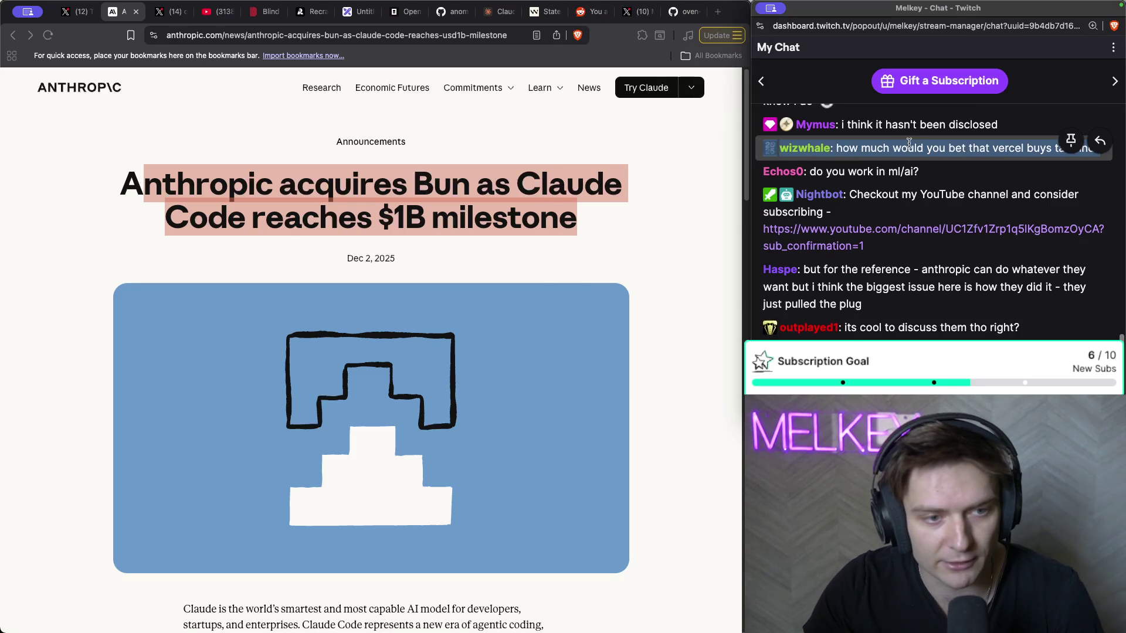
double_click(910, 147)
scroll(926, 170, "up", 1)
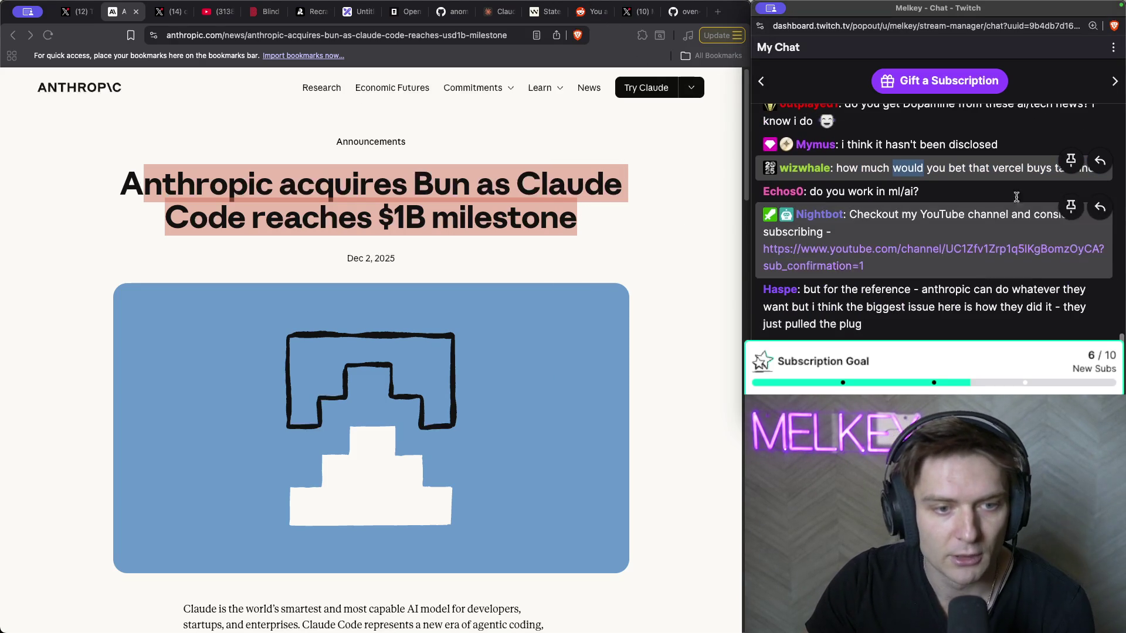
left_click(878, 173)
mouse_move(839, 166)
left_mouse_down()
mouse_move(971, 168)
mouse_move(1072, 88)
mouse_move(1100, 121)
left_mouse_up()
scroll(937, 202, "down", 10)
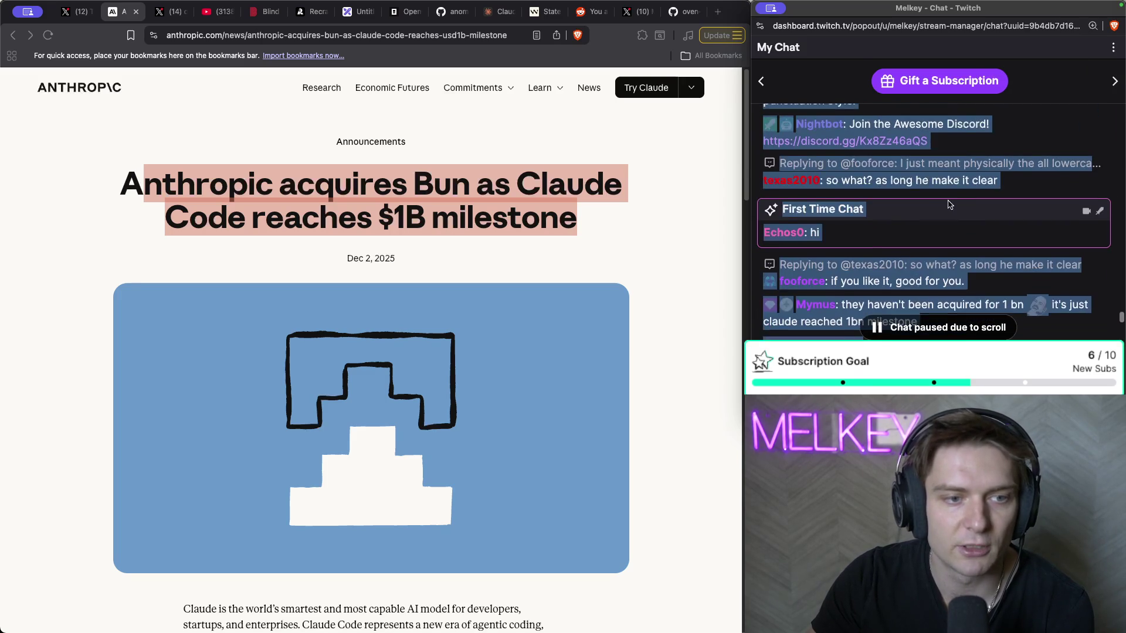
scroll(871, 199, "down", 1)
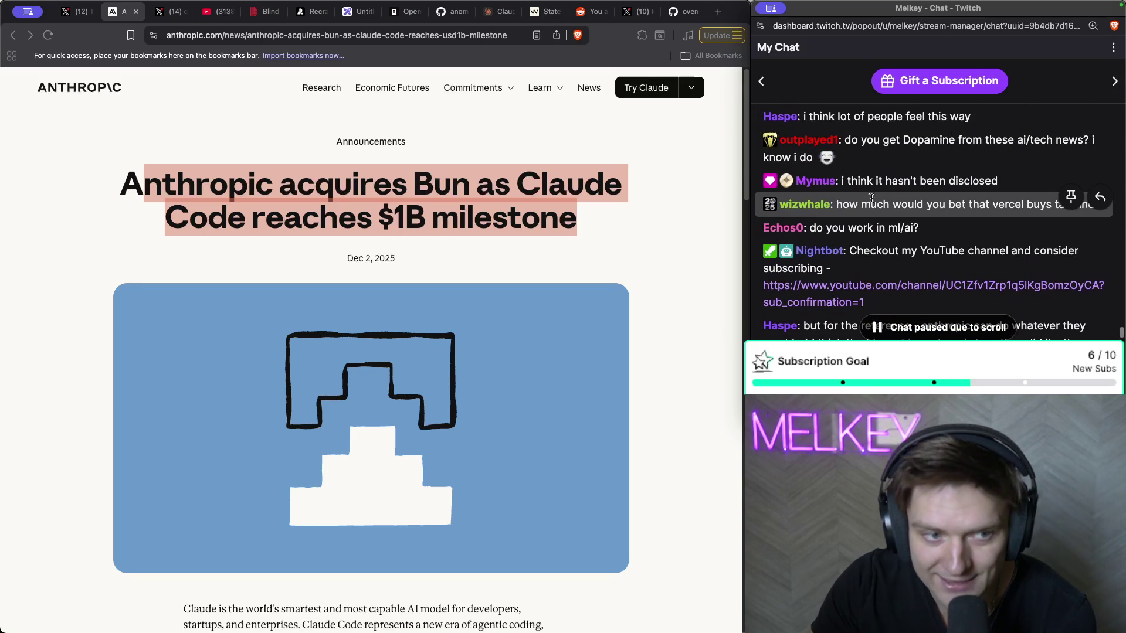
left_click_drag(840, 203, 1095, 211)
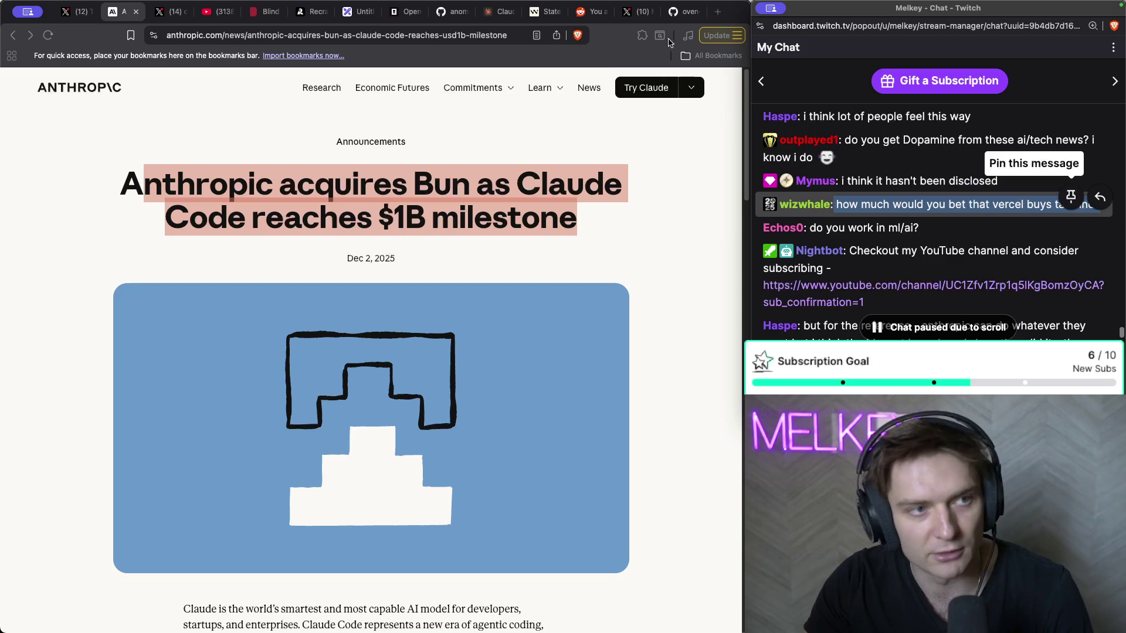
left_click(354, 11)
- Swap the notes' trailing dash for the pasted Vercel–Tailwind question, leaving an empty line below it
left_click(167, 374)
double_click(164, 387)
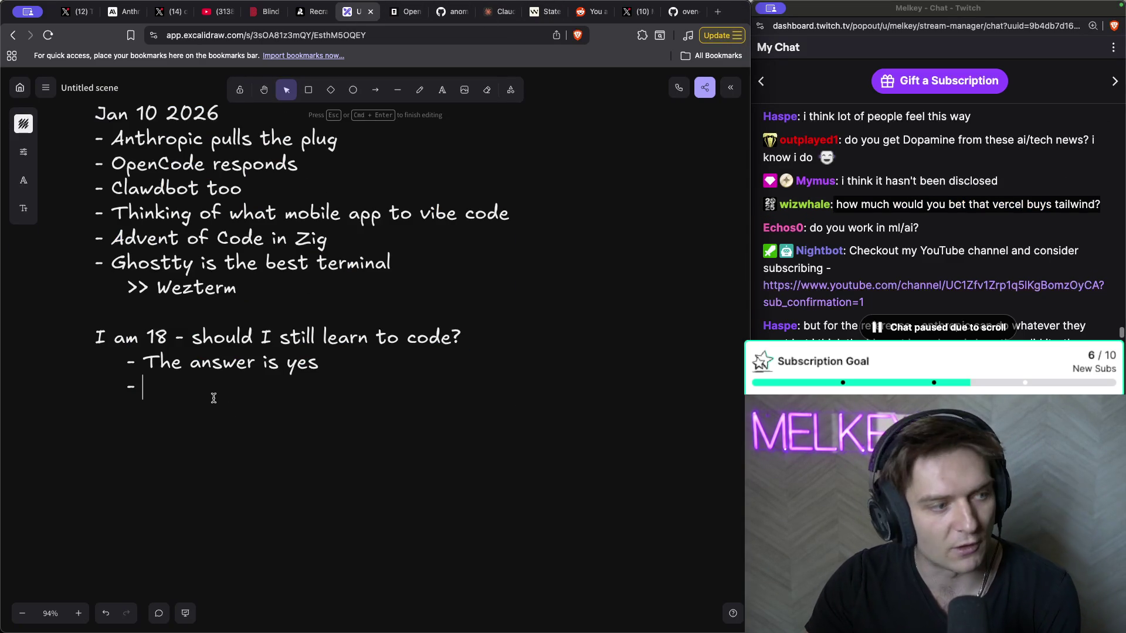
key("BackSpace")
key("BackSpace")
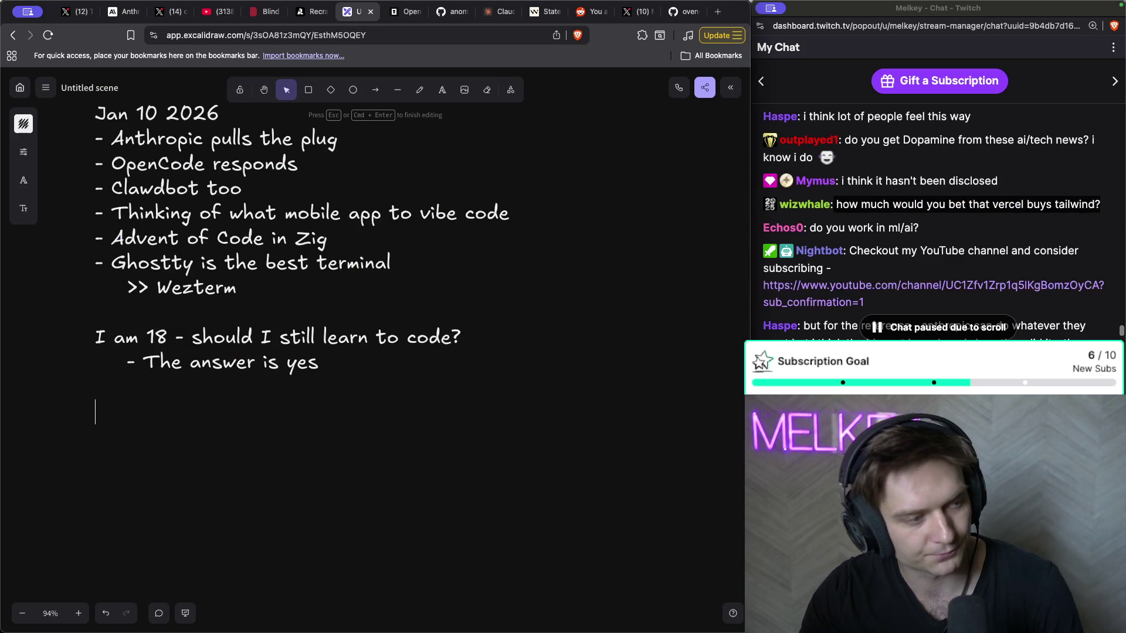
key("Return")
type("how much would you bet that vercel buys tailwind?")
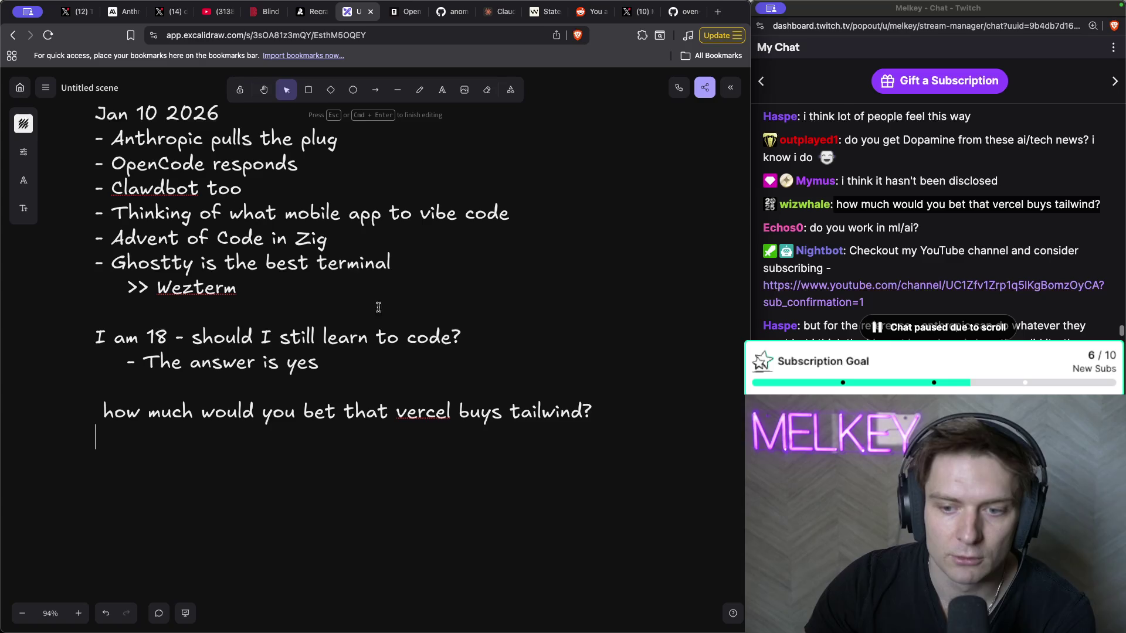
key("Return")
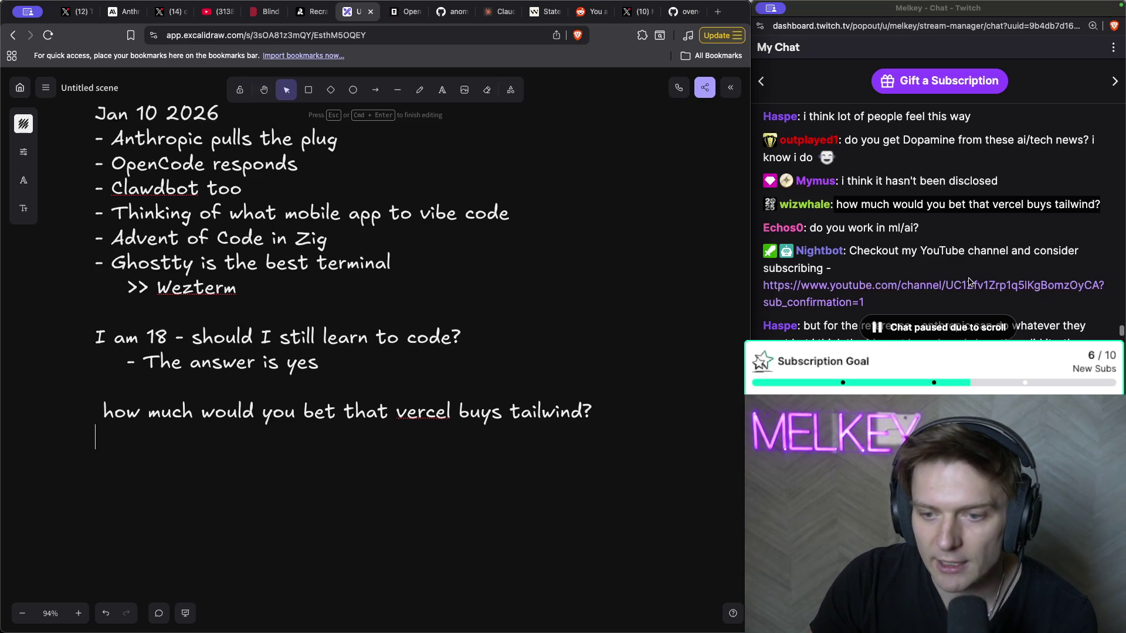
scroll(944, 222, "down", 5)
left_click(983, 303)
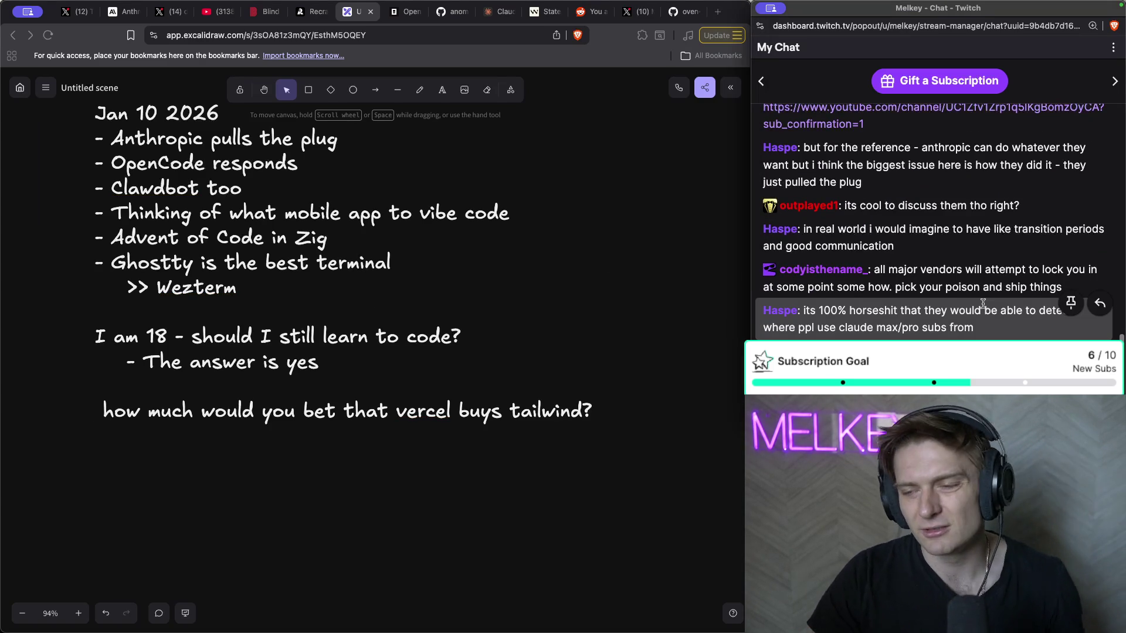
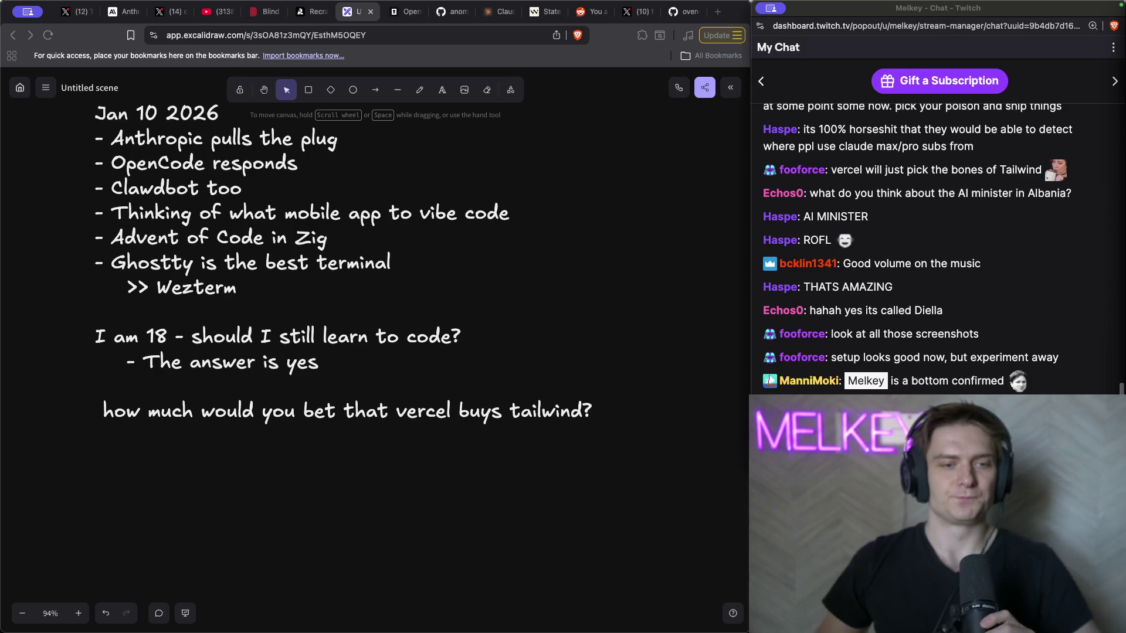
- Finish editing the Excalidraw Vercel–Tailwind note, then drag the chat window about 228 px lower
left_click(701, 272)
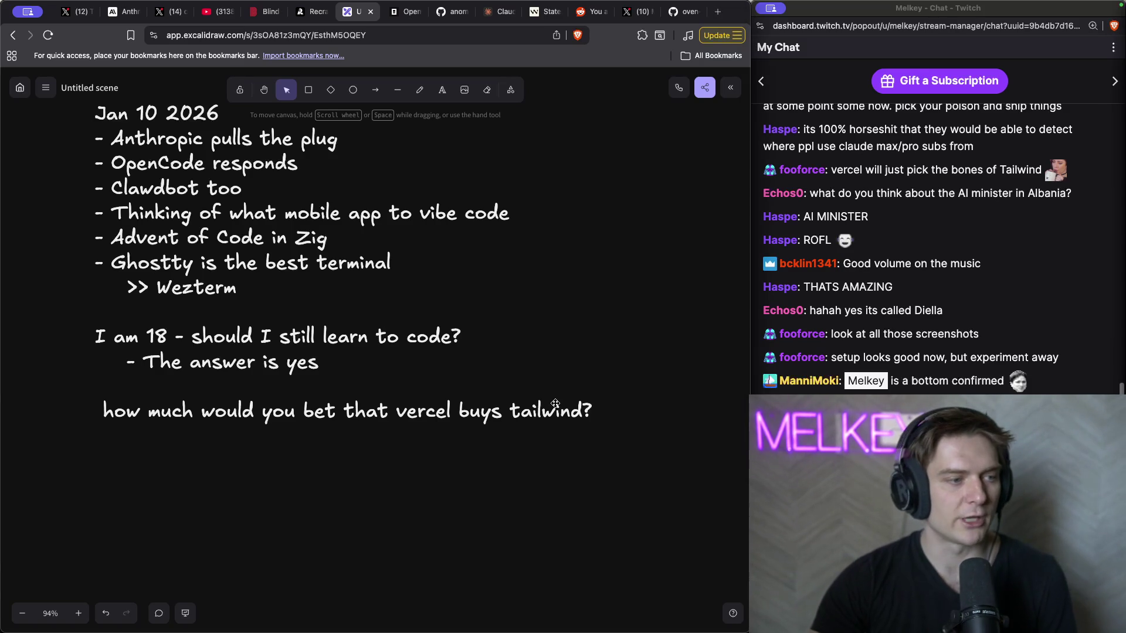
double_click(536, 413)
left_click(891, 384)
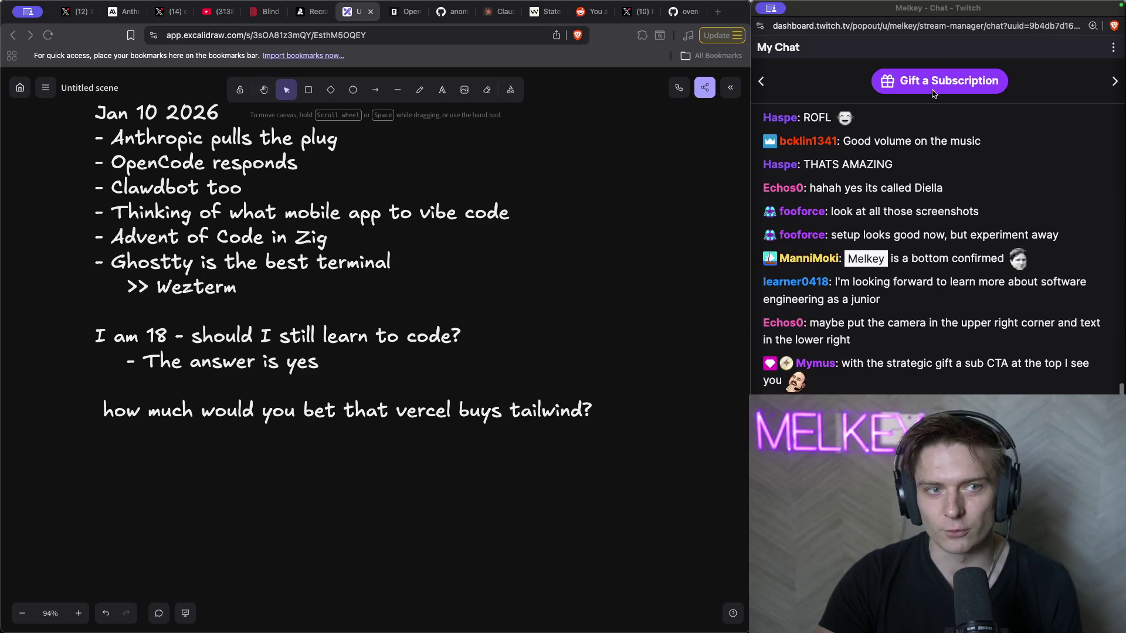
left_click(782, 86)
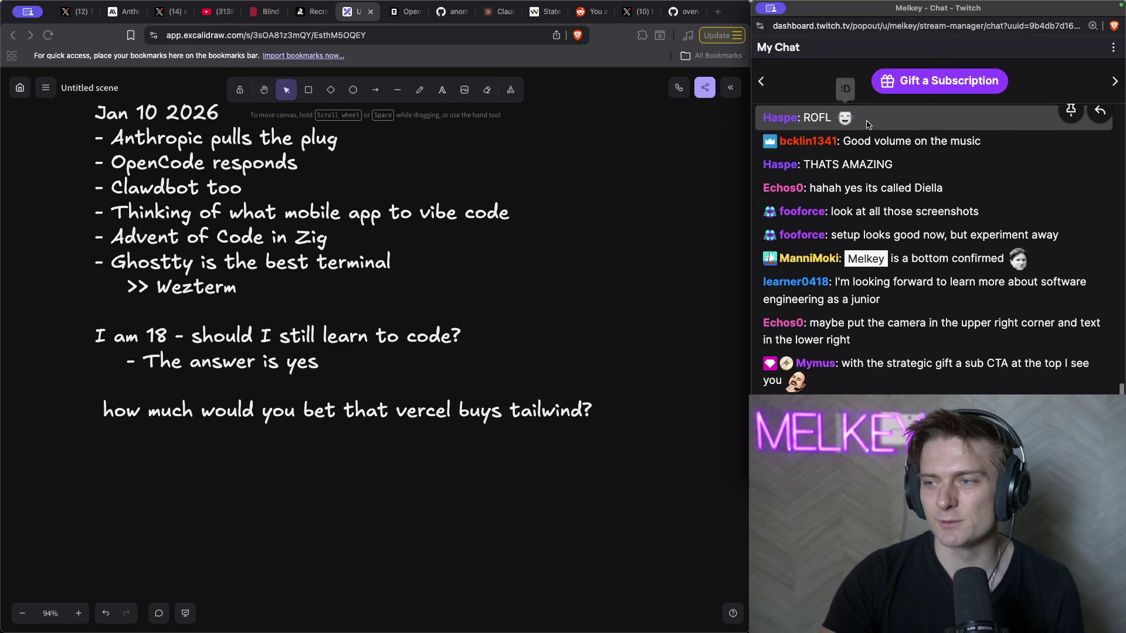
left_click_drag(971, 13, 974, 174)
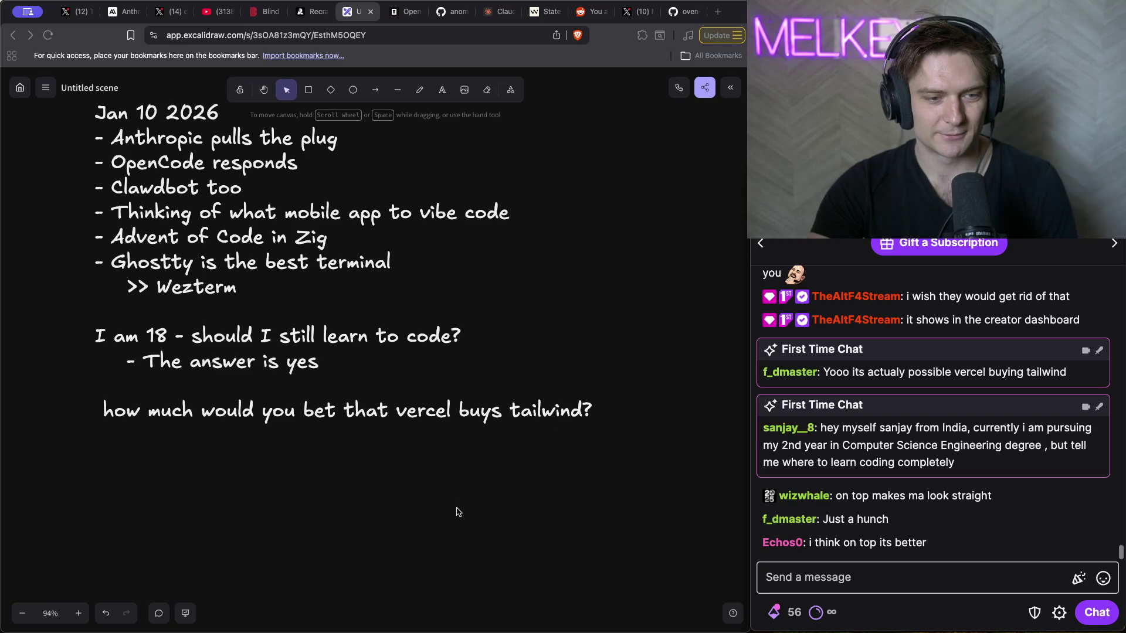
- Read the OpenCode 1M MAUs post and replies, then scroll Anthropic's 'acquires Bun' announcement
left_click(74, 11)
left_click(169, 12)
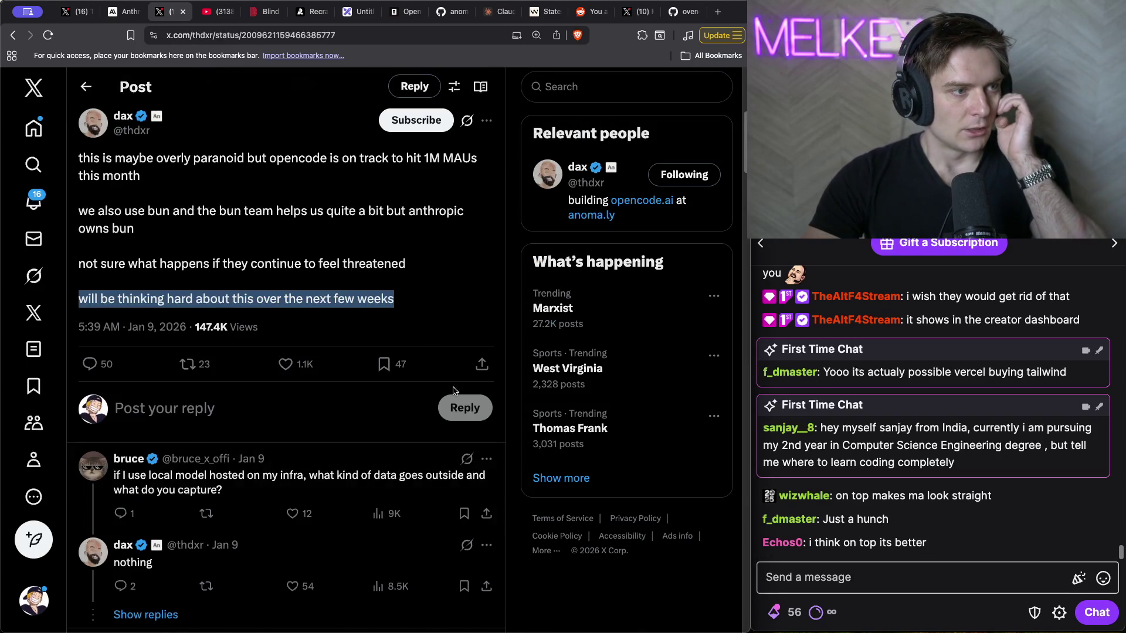
scroll(286, 347, "down", 5)
scroll(286, 346, "down", 1)
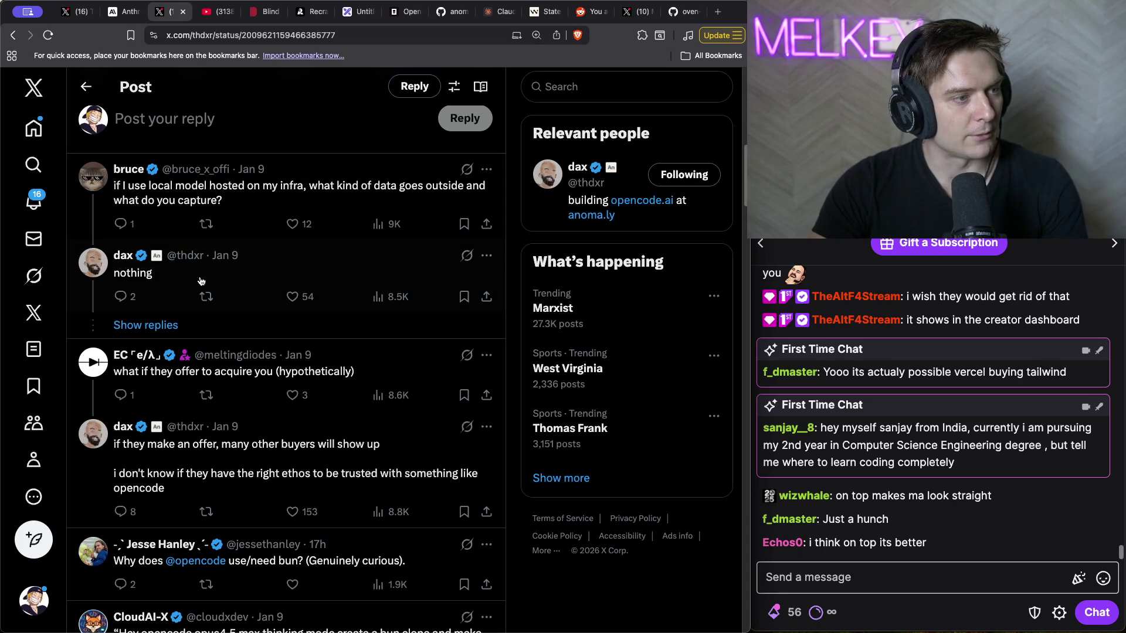
scroll(252, 240, "up", 10)
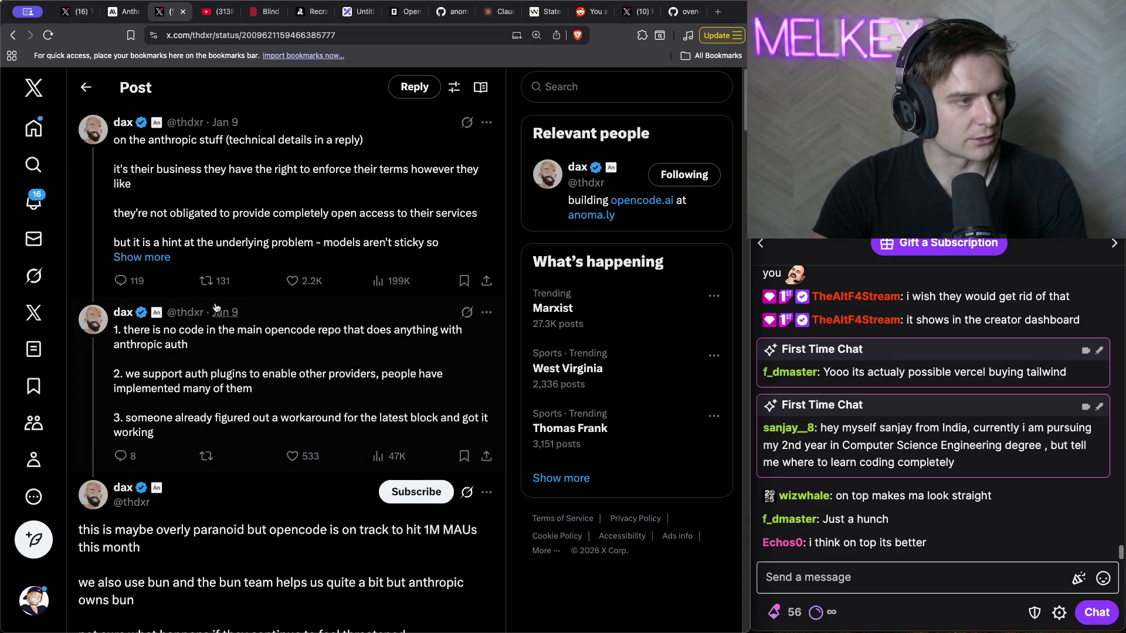
left_click(124, 12)
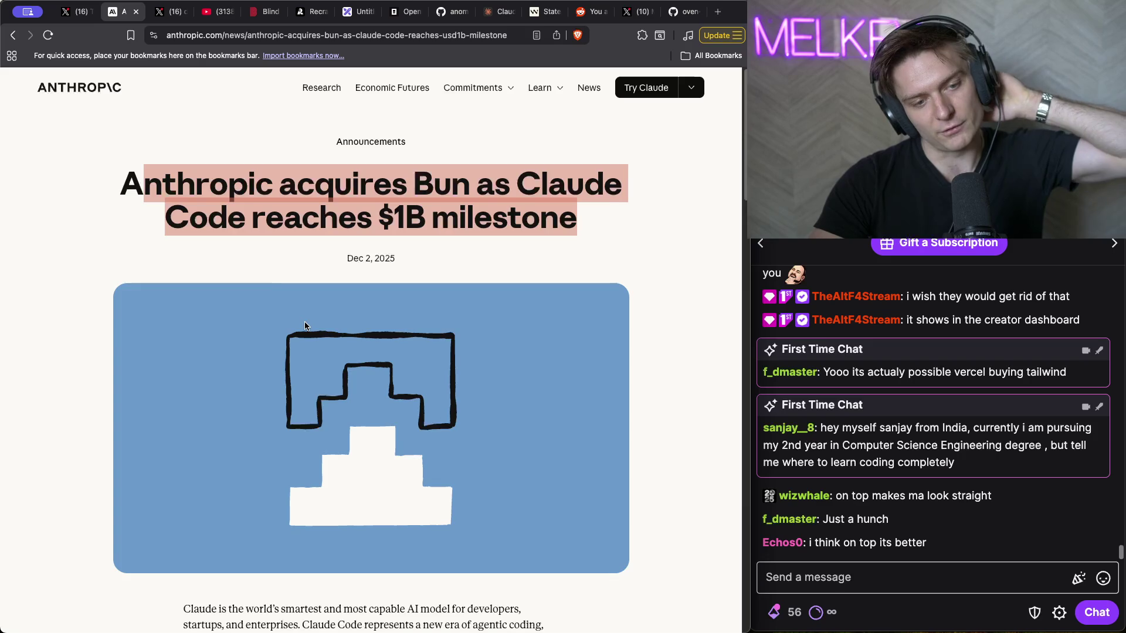
scroll(303, 325, "down", 7)
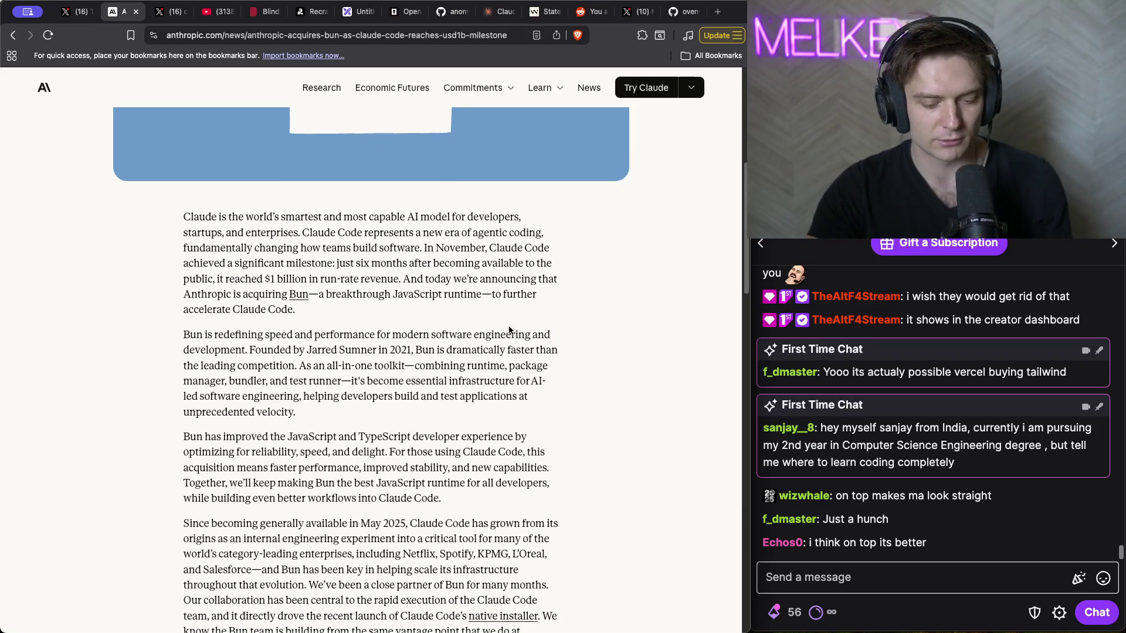
- Search Google for 'how much did anthropic purchase bun for?' and scan the results
key("super+t")
type("how much did anthropiuc")
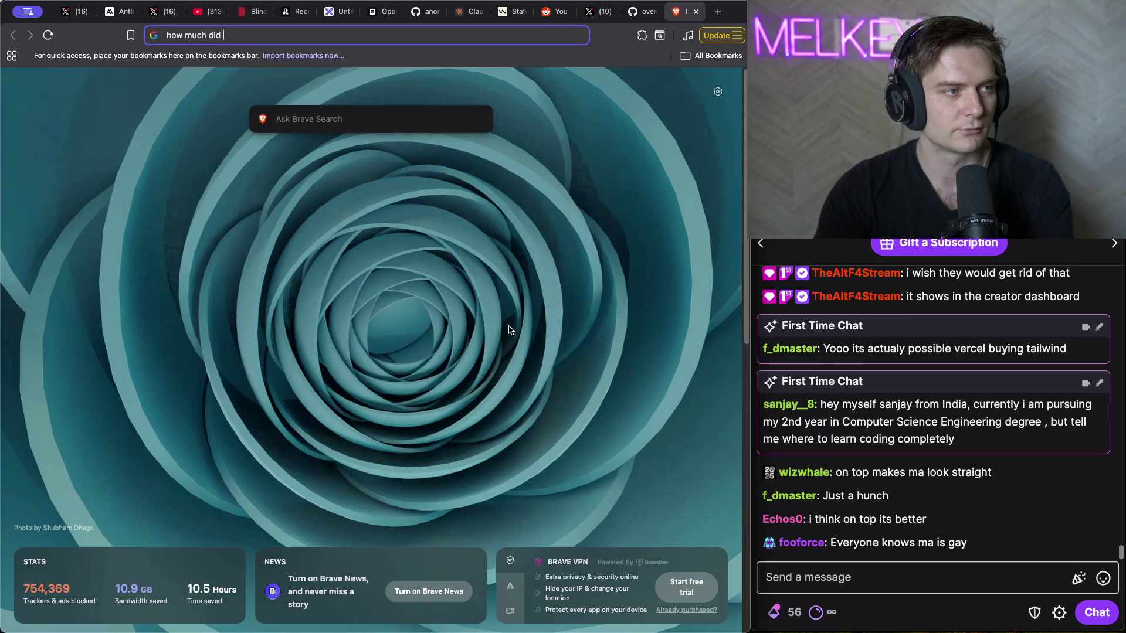
key("BackSpace")
key("BackSpace")
type("c purchase bun for")
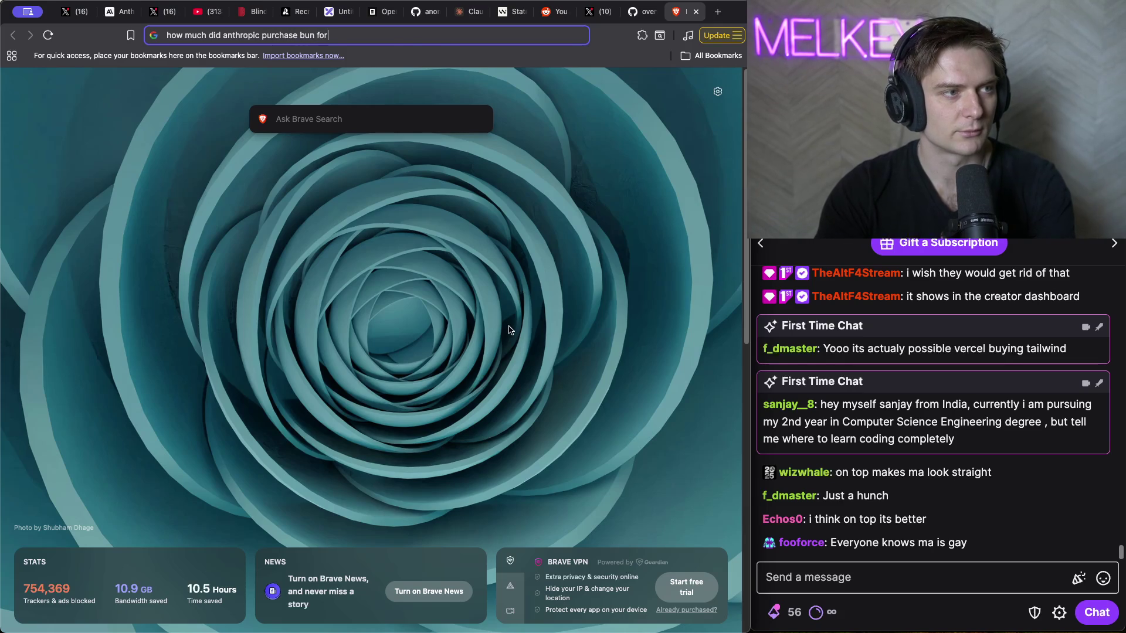
type("?")
key("Return")
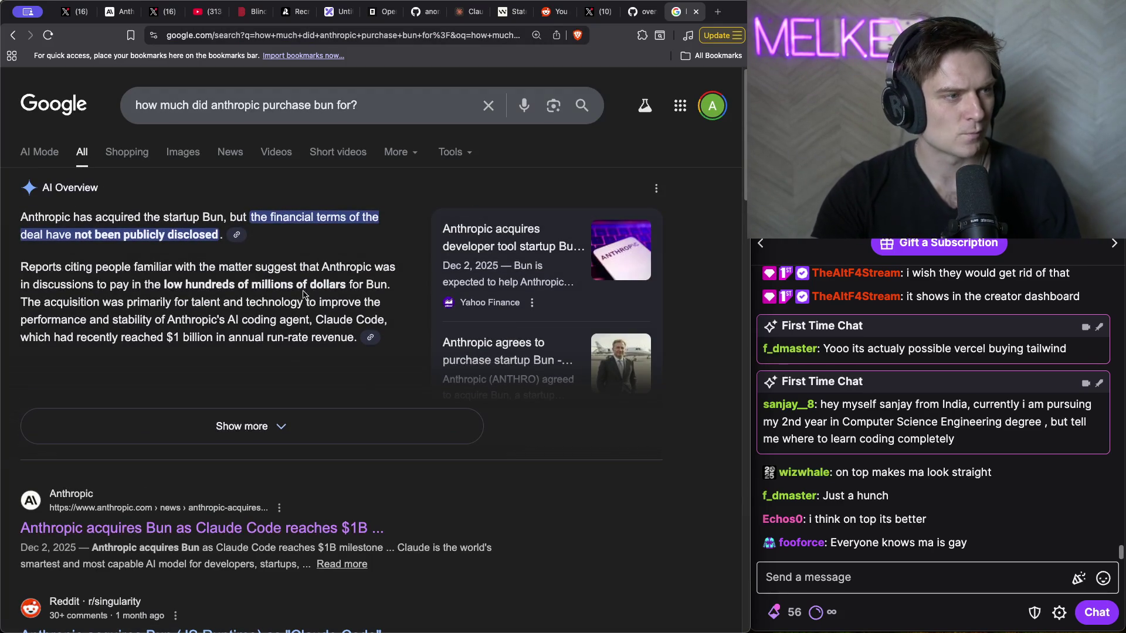
scroll(268, 321, "down", 2)
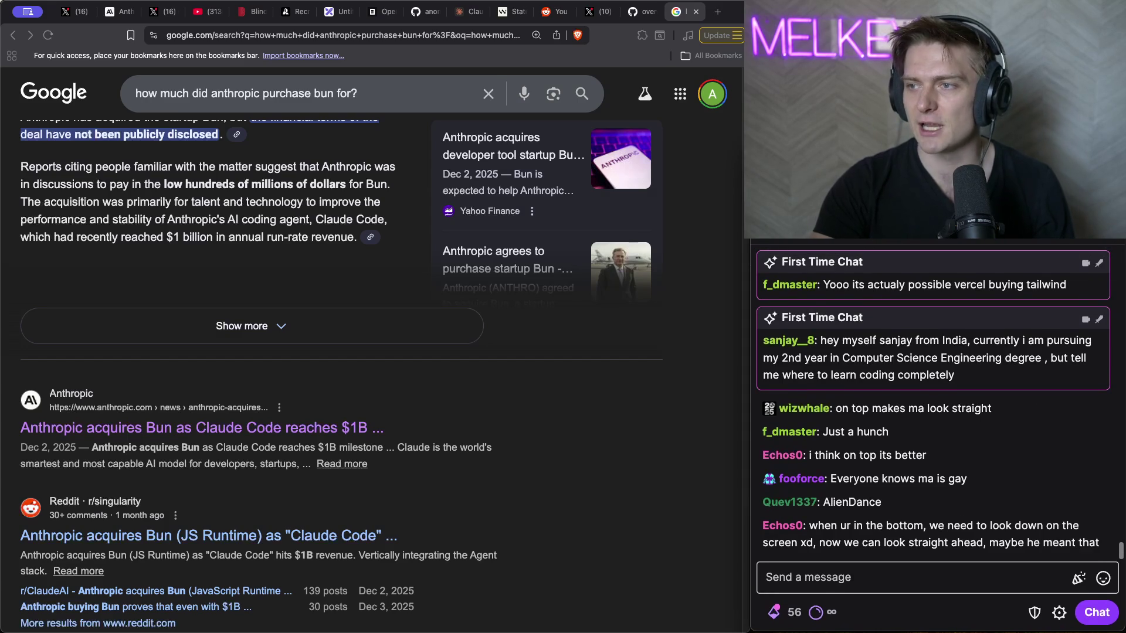
- Open the Medium result about Anthropic's $1M Bun acquisition
left_click(918, 579)
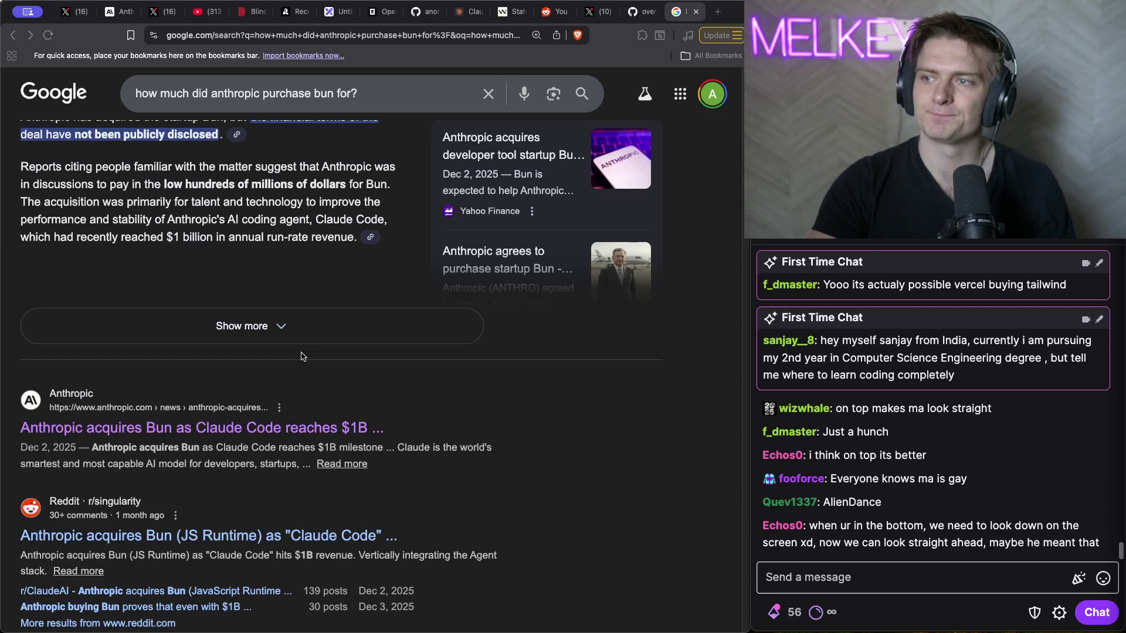
scroll(287, 359, "down", 3)
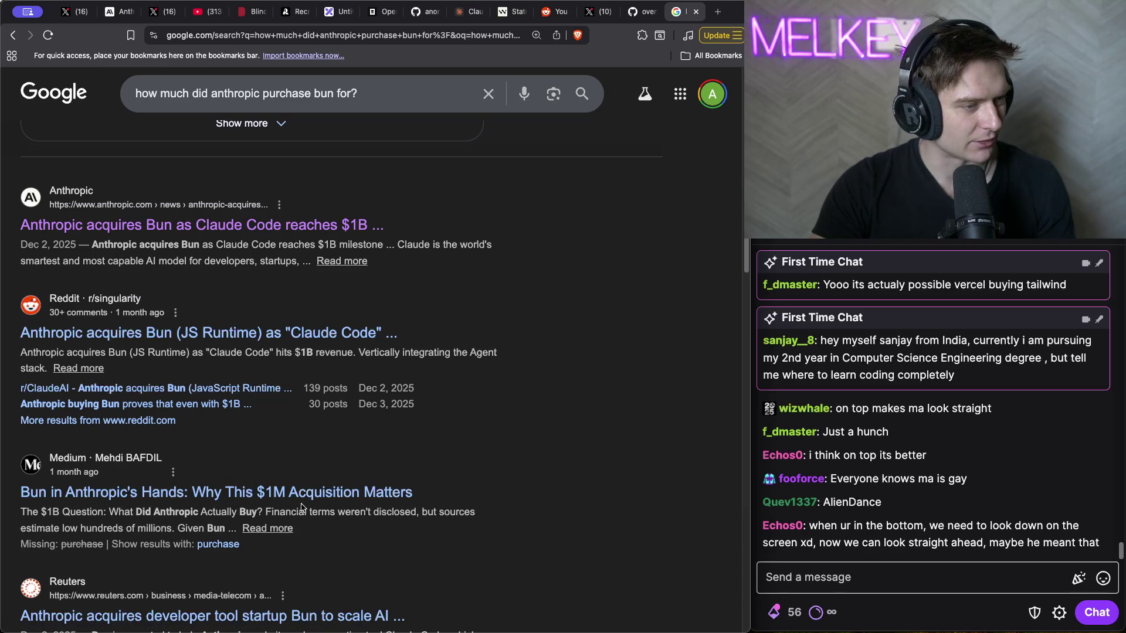
triple_click(436, 506)
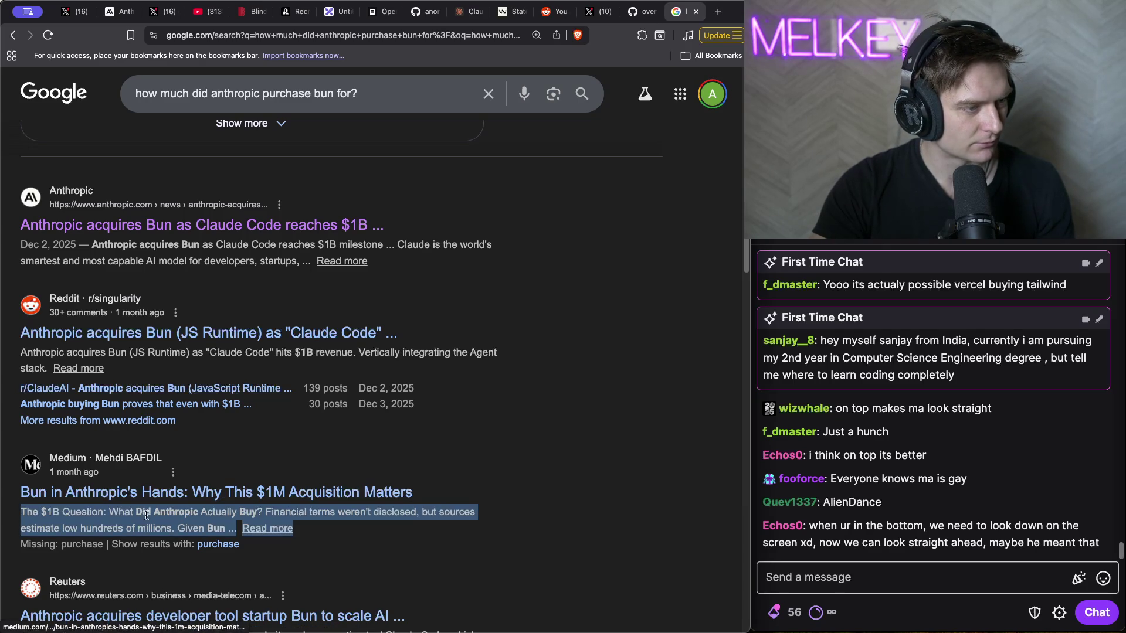
left_click(247, 487)
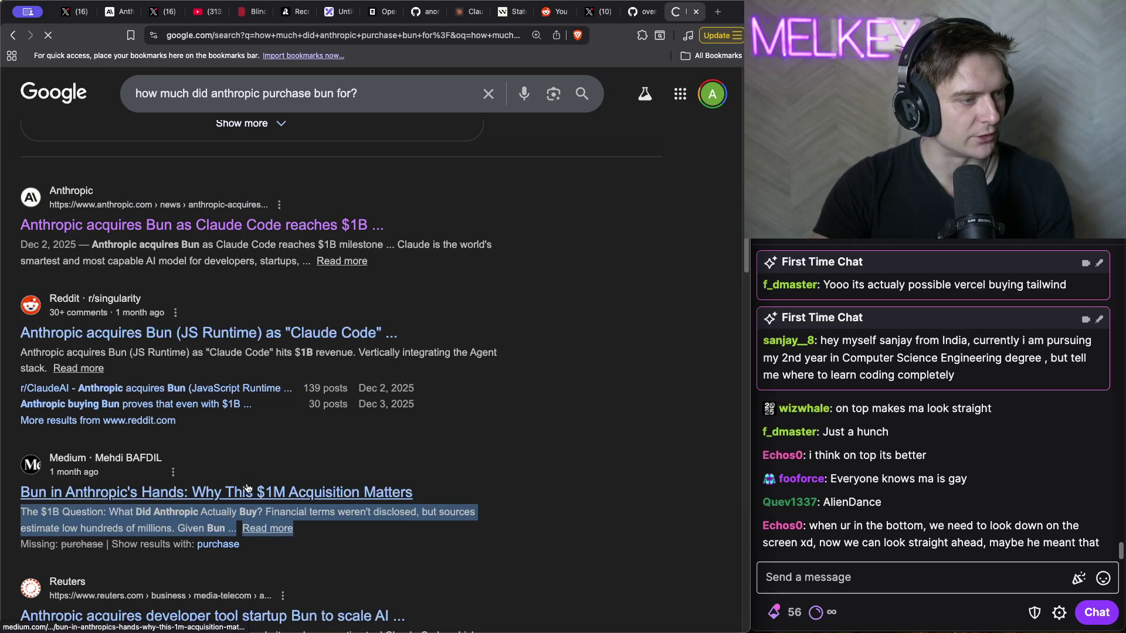
- Read 'Bun in Anthropic's Hands' to the paywall, highlighting the 7 million downloads passage, then return to Google
scroll(165, 220, "down", 3)
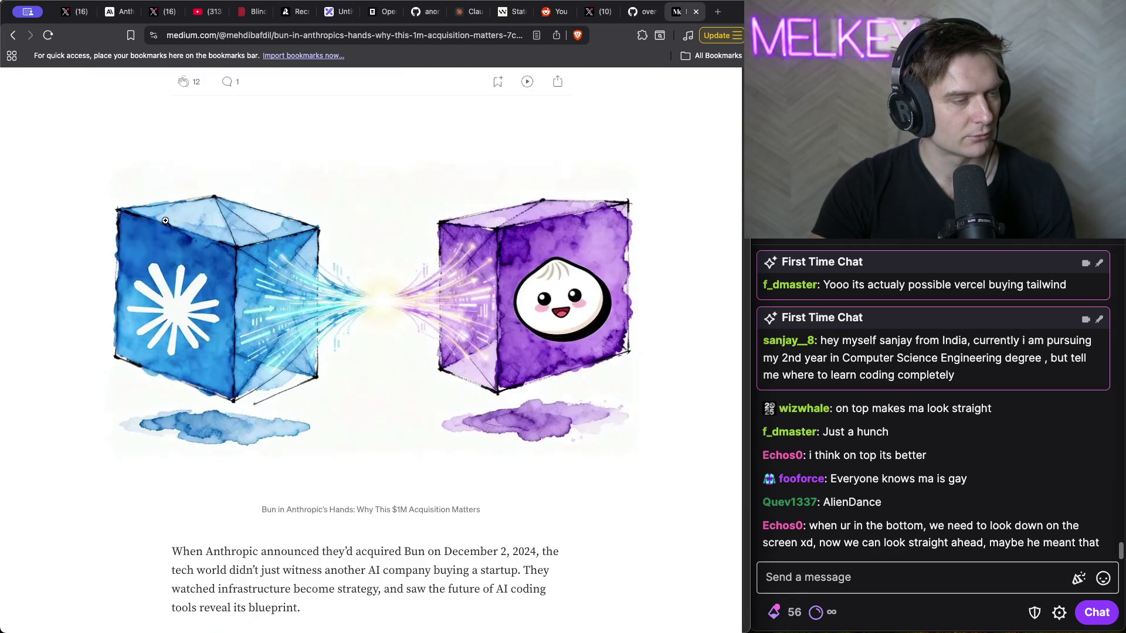
scroll(159, 226, "down", 5)
scroll(346, 360, "down", 1)
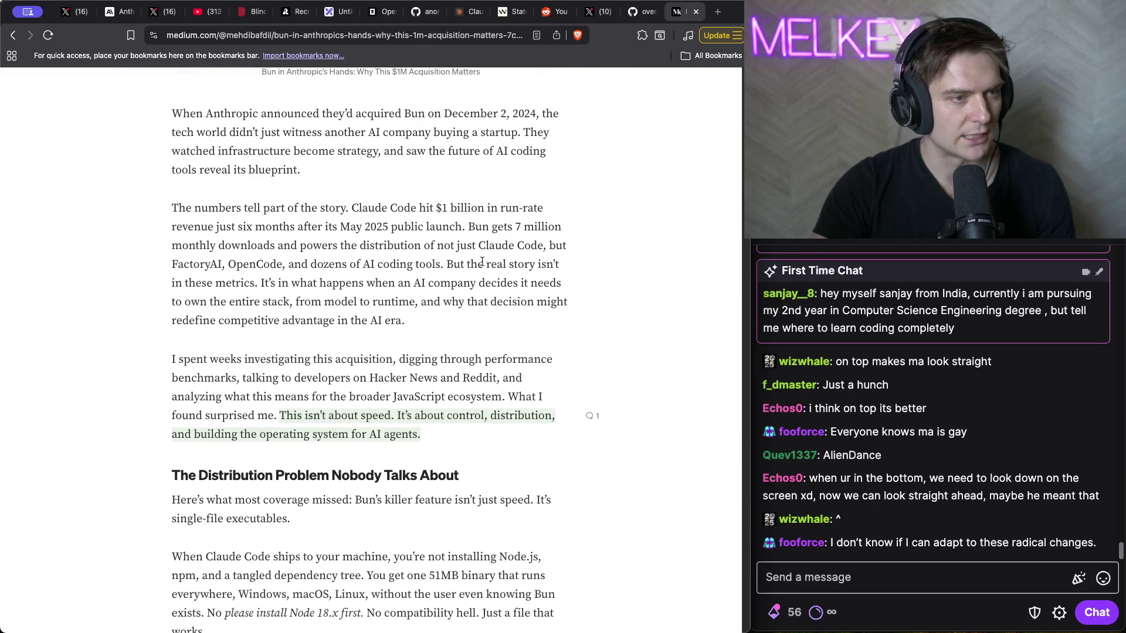
mouse_move(469, 227)
left_mouse_down()
mouse_move(568, 262)
mouse_move(564, 306)
left_mouse_up()
scroll(564, 306, "down", 2)
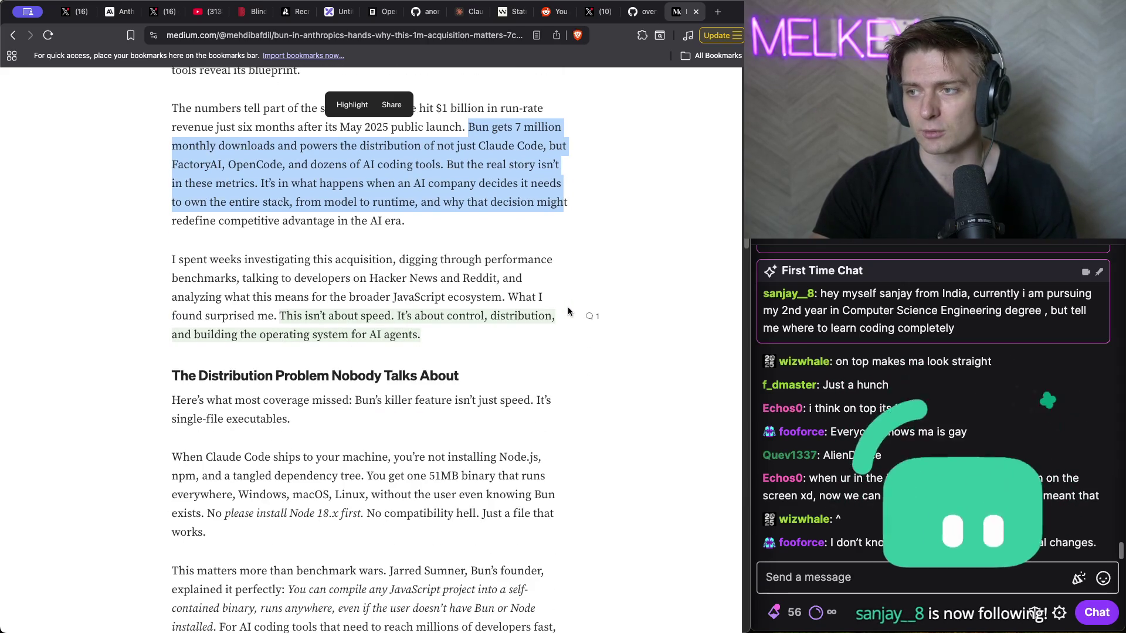
scroll(567, 307, "down", 8)
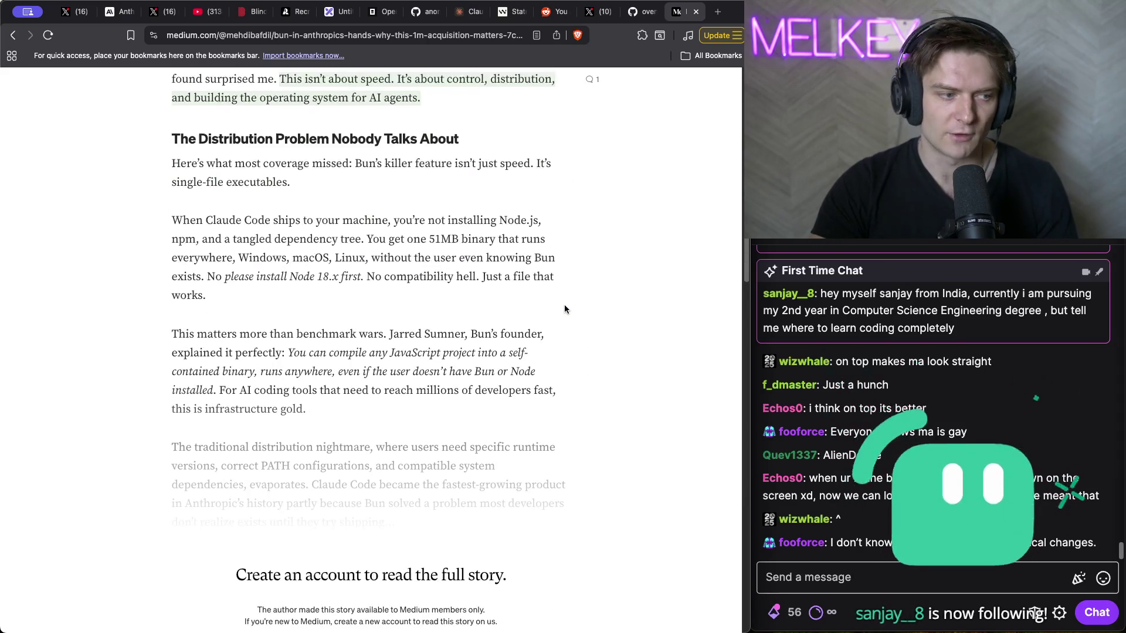
scroll(563, 308, "up", 7)
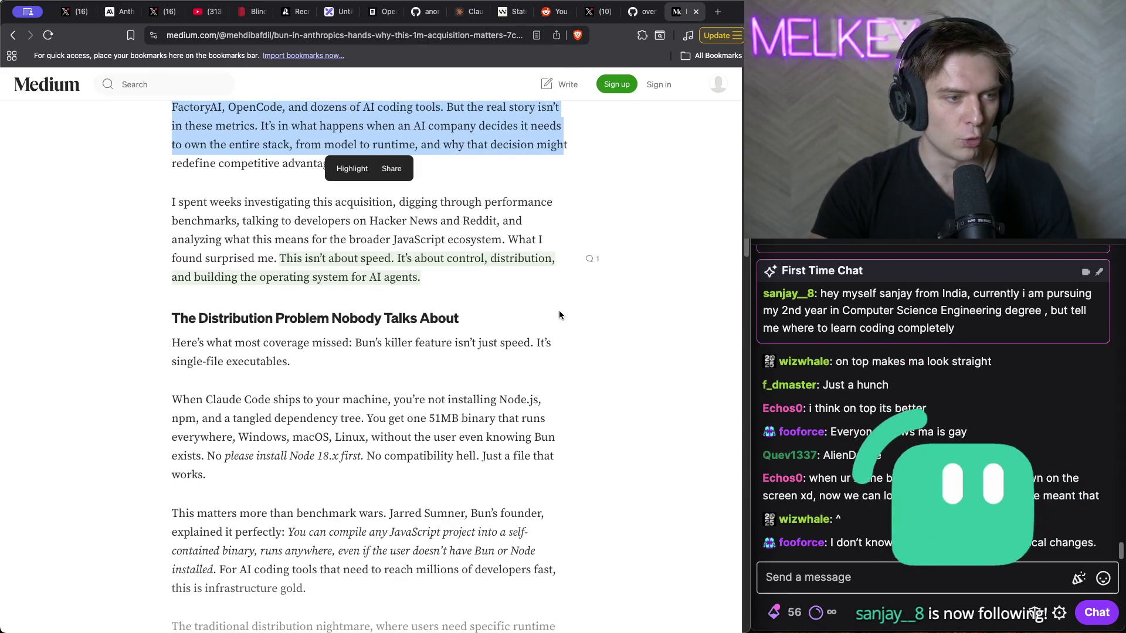
scroll(560, 308, "up", 4)
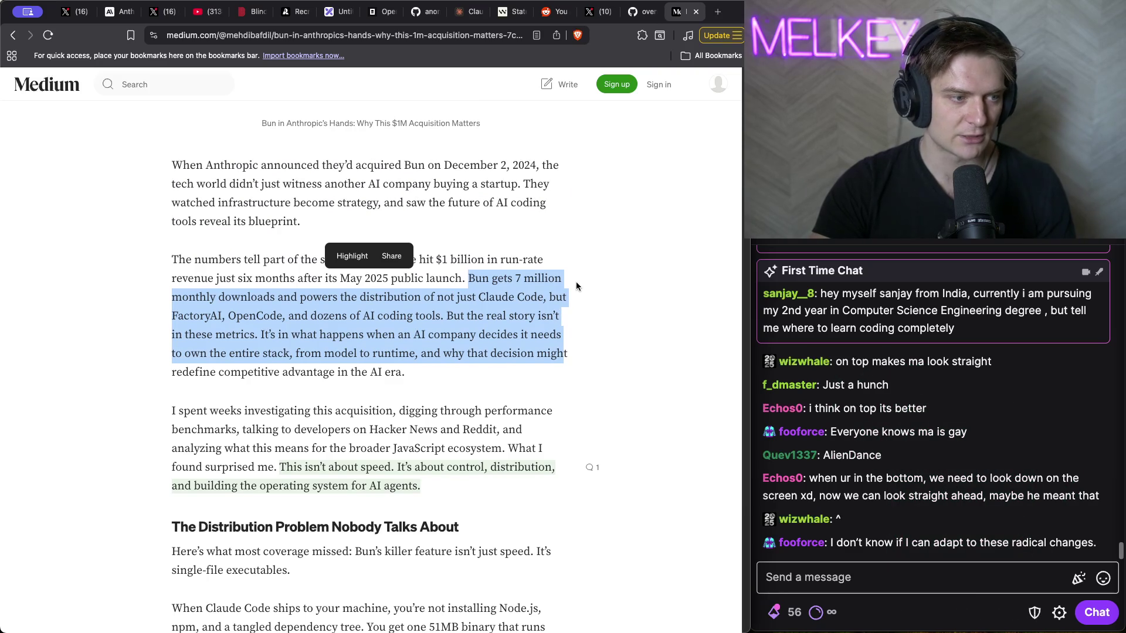
left_click(525, 304)
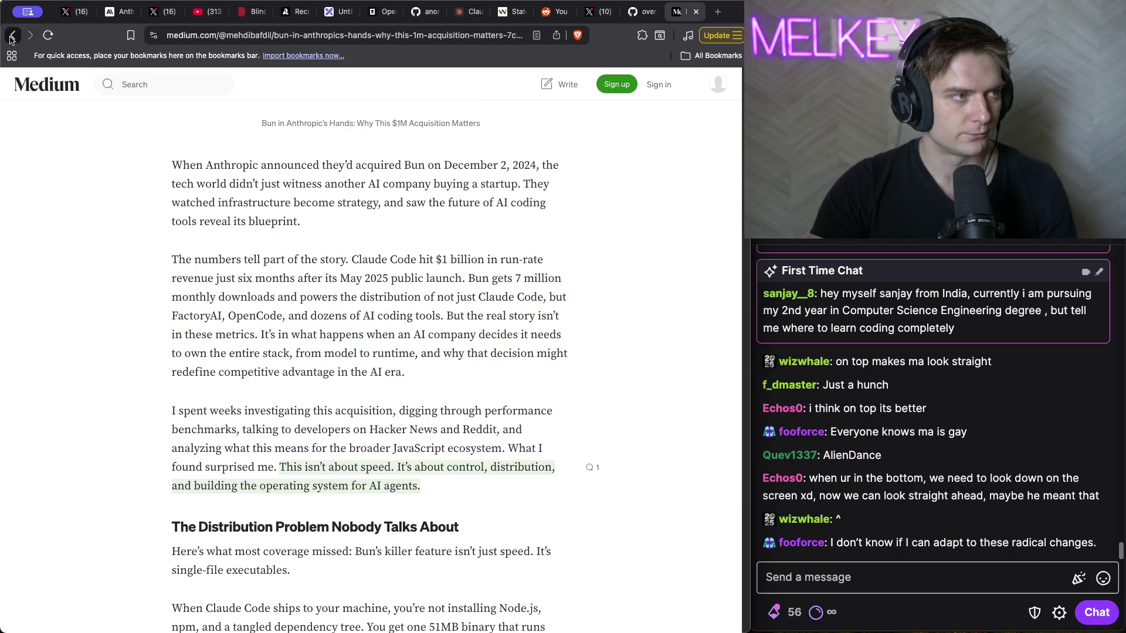
left_click(13, 35)
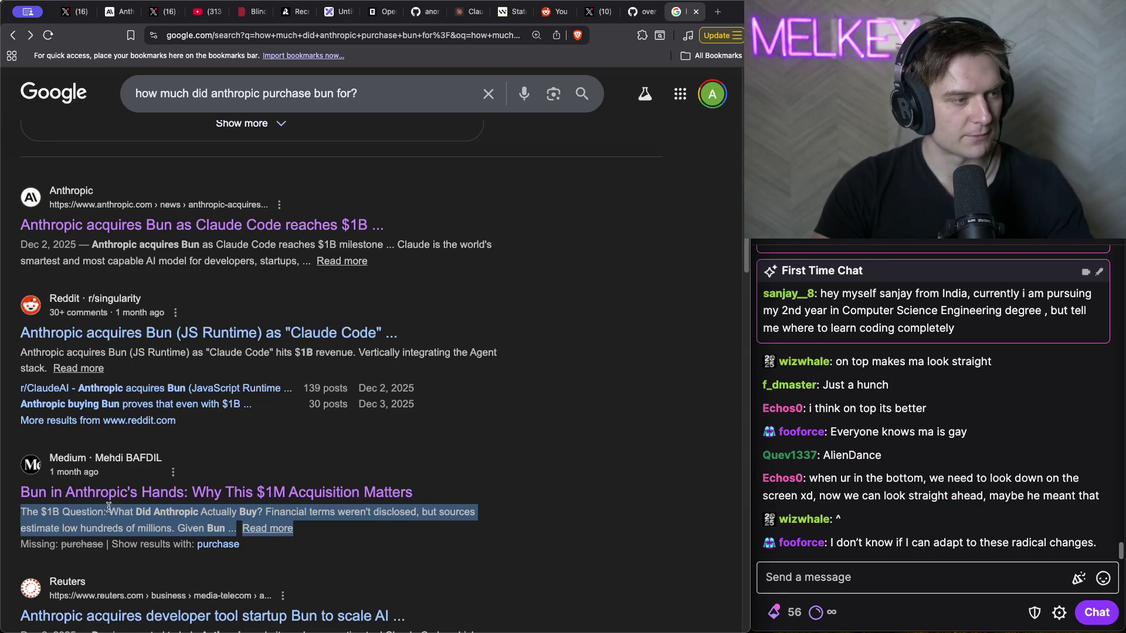
- Scroll the remaining Bun purchase results, then close the Google tab and return to the X profile
scroll(583, 387, "down", 5)
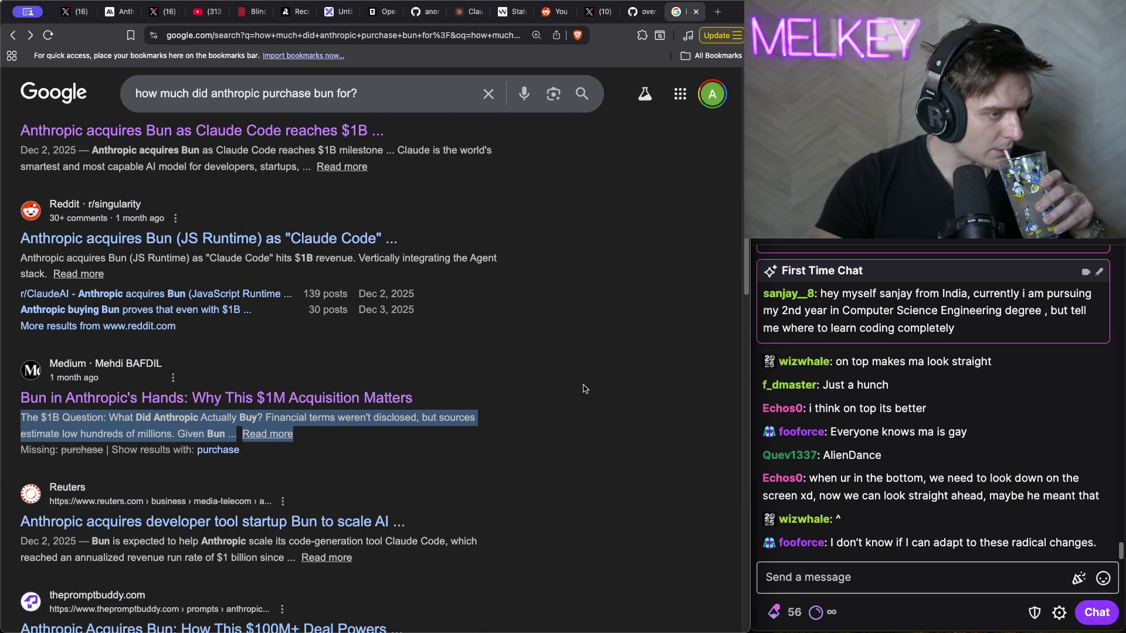
scroll(583, 387, "down", 3)
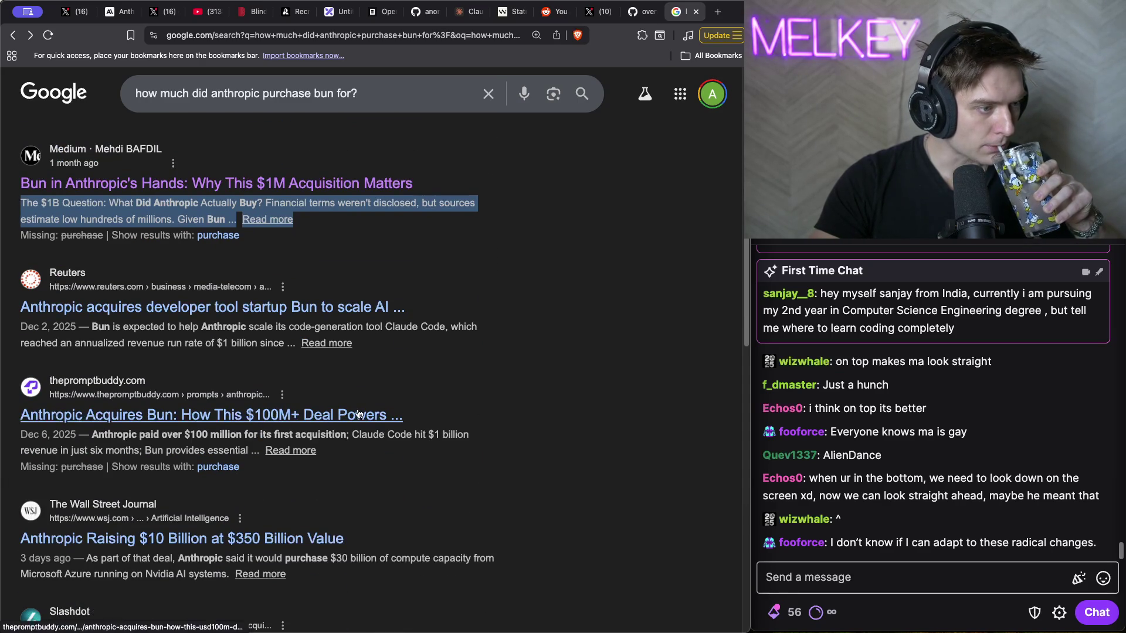
scroll(359, 415, "down", 1)
scroll(359, 415, "down", 2)
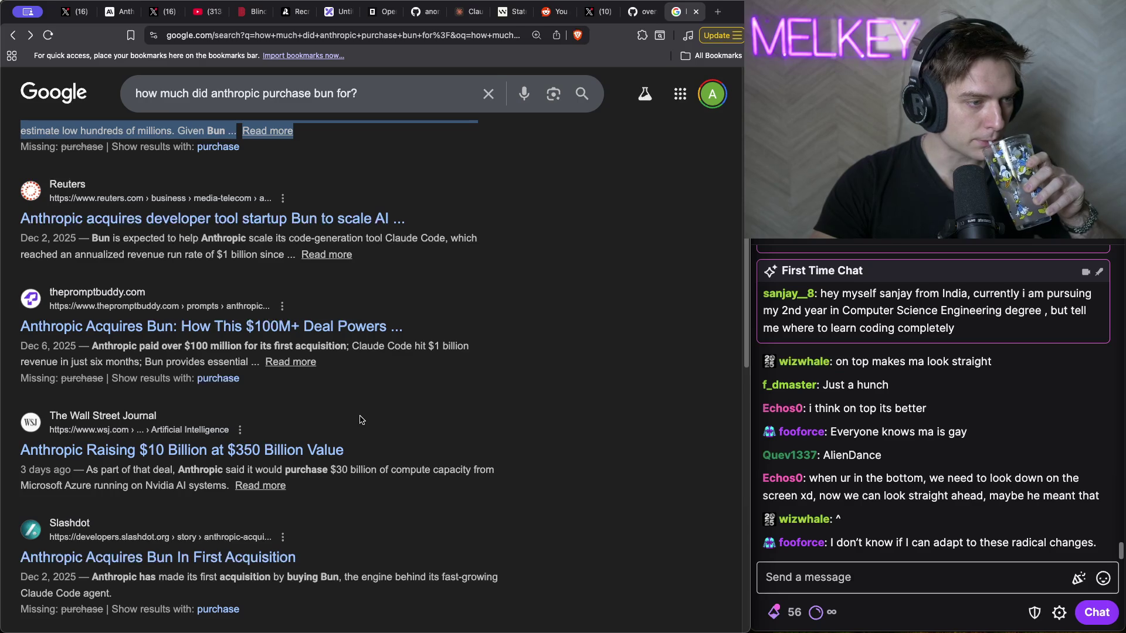
scroll(361, 421, "down", 5)
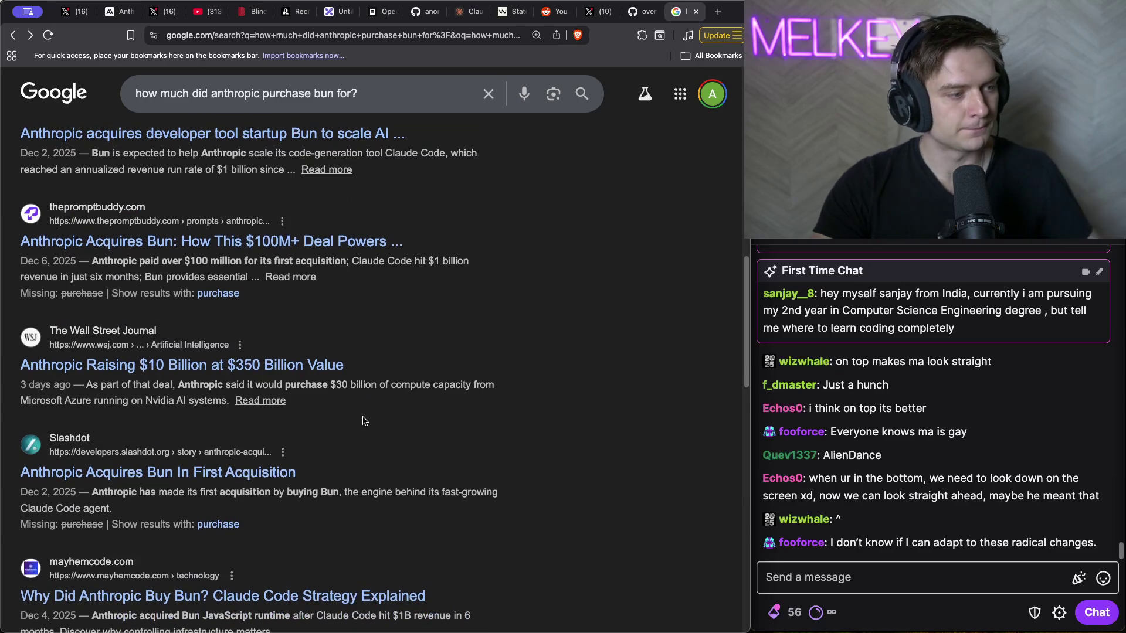
scroll(365, 419, "up", 10)
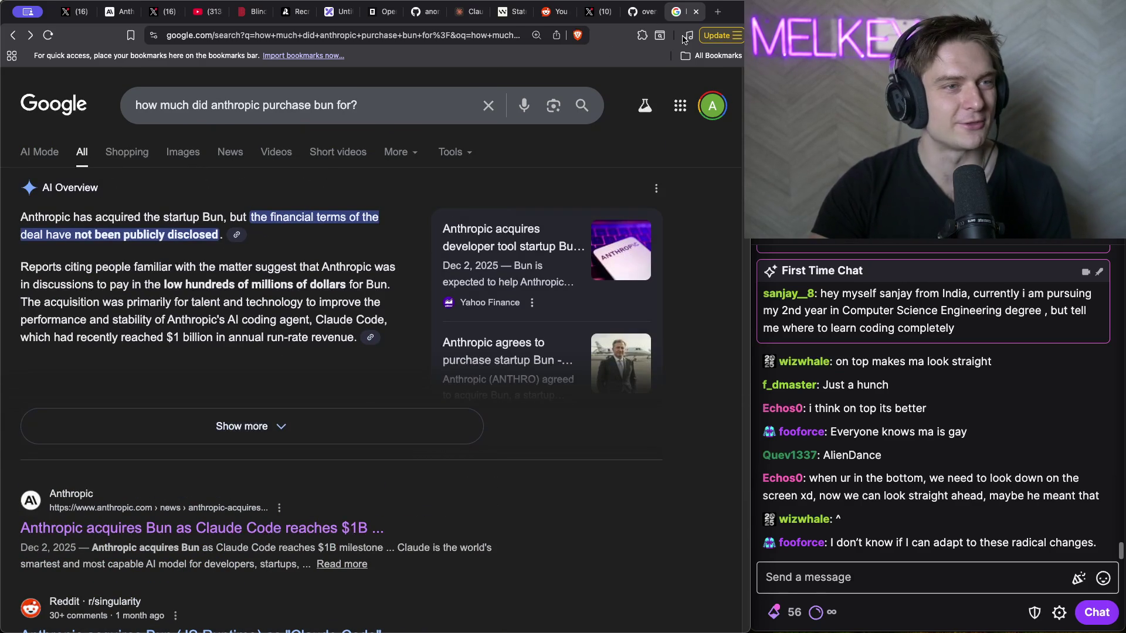
left_click(695, 12)
left_click(74, 11)
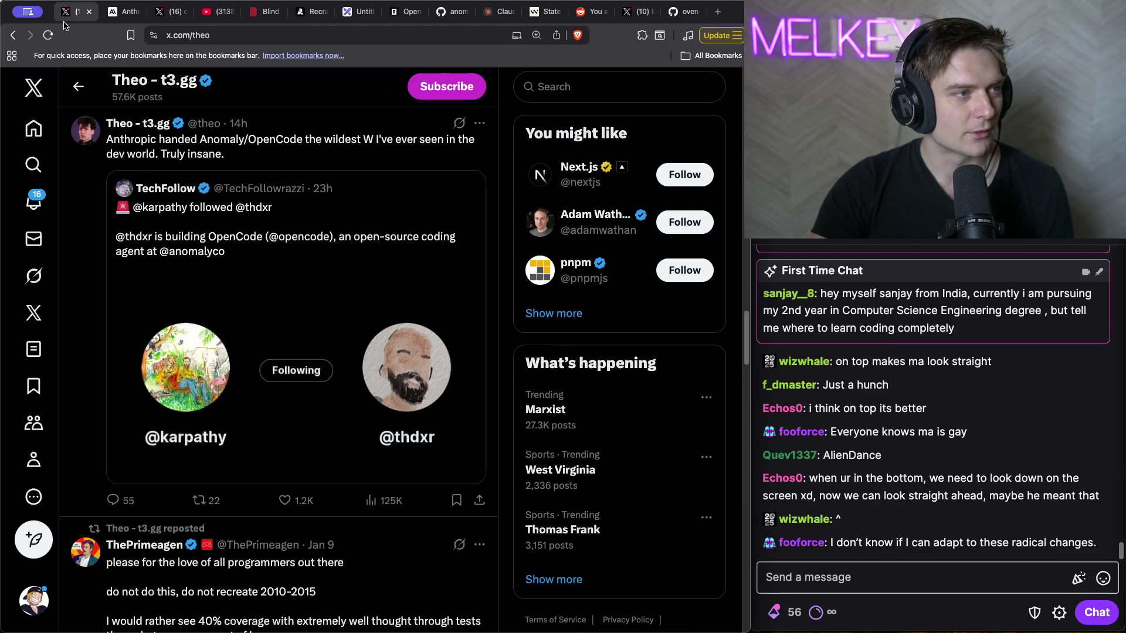
- Close the OpenCode developer's thread tab, return to the X profile, and bring up a suggested account's link menu
left_click(183, 12)
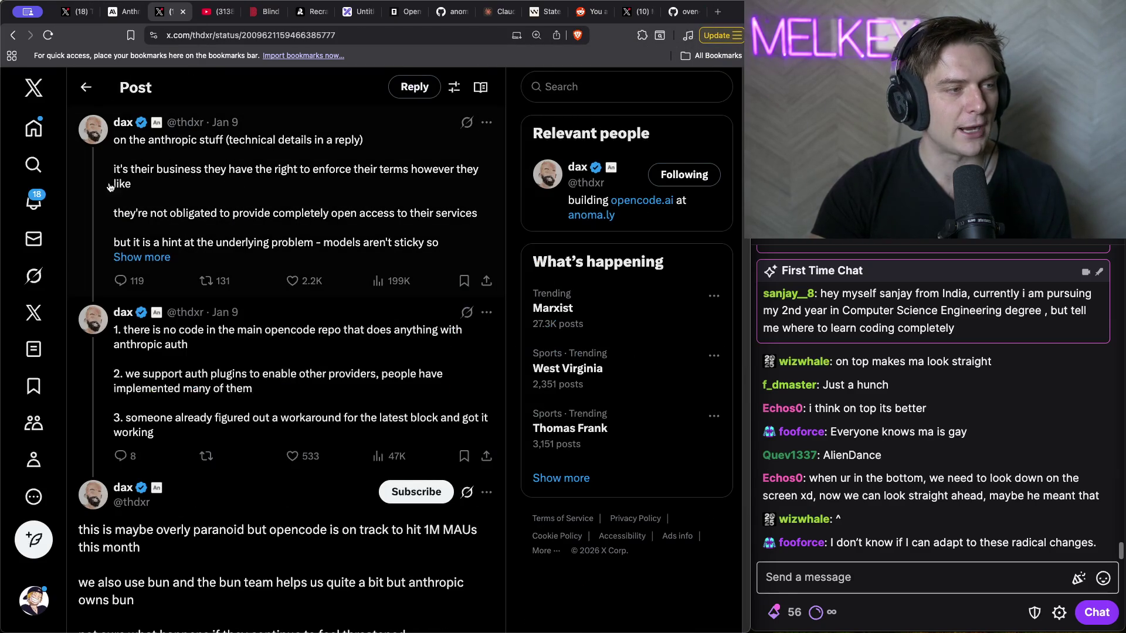
left_click(183, 12)
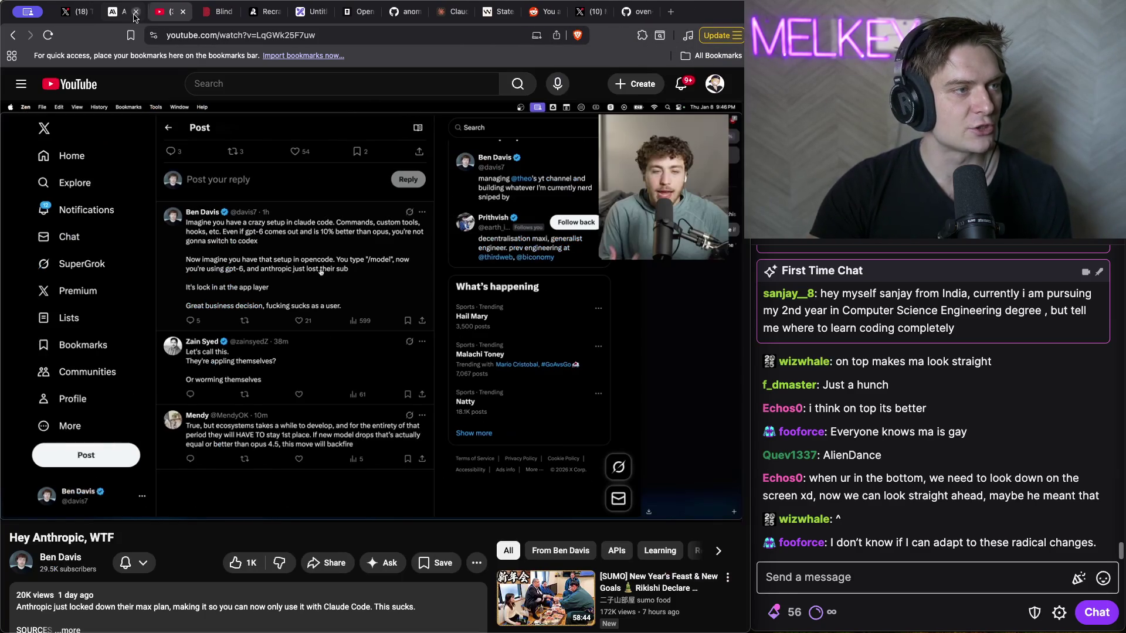
left_click(73, 11)
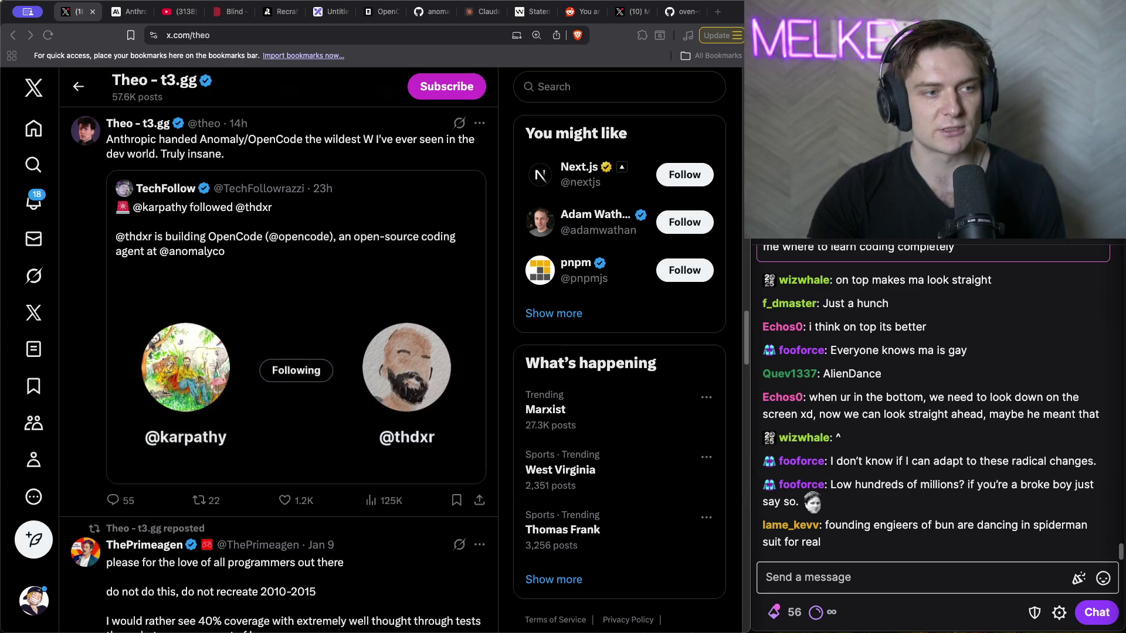
right_click(596, 212)
- Open the second 'You might like' account's profile in a new tab
left_click(592, 222)
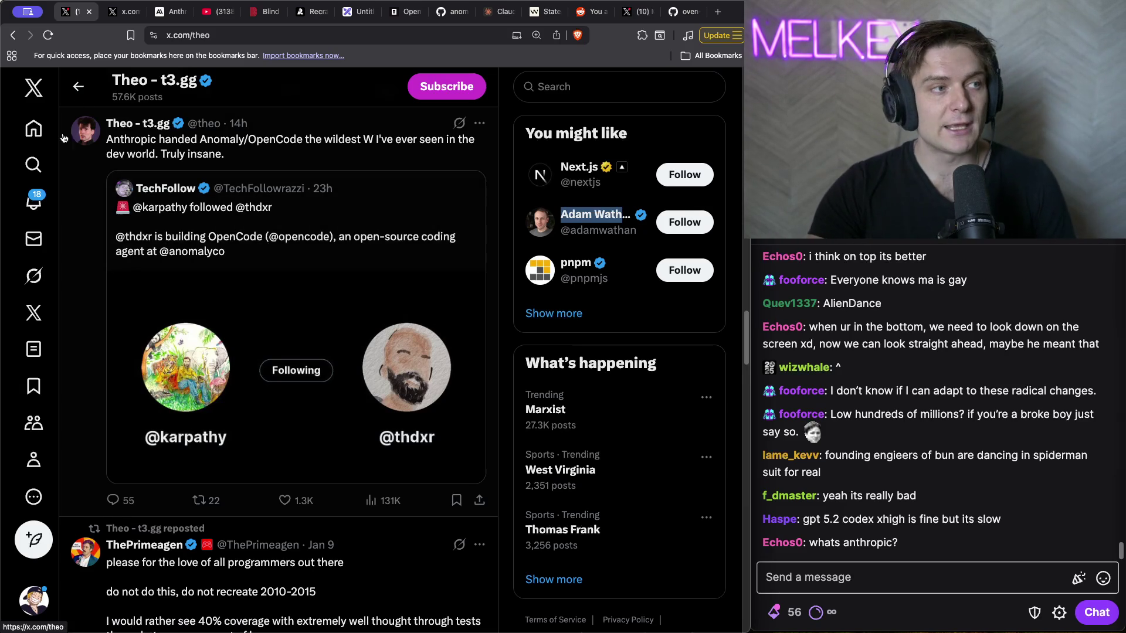
- On your profile, like the OpenCode recap post and open 'OpenAI buying OpenCode' with its replies
left_click(33, 460)
scroll(298, 382, "down", 5)
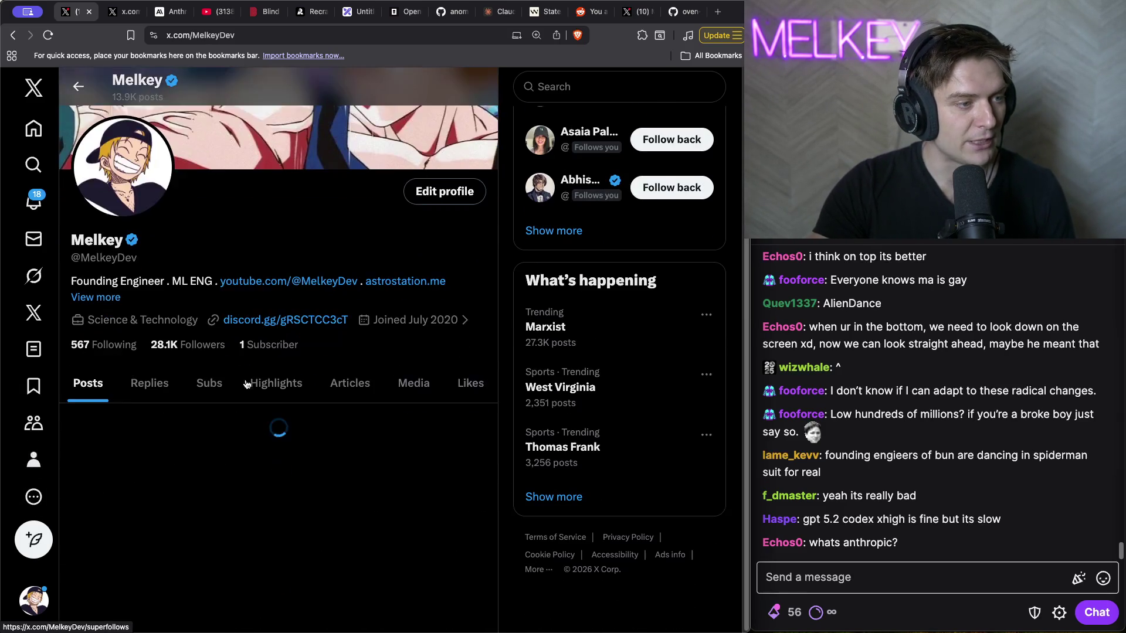
scroll(298, 383, "down", 4)
left_click(284, 344)
scroll(147, 349, "down", 1)
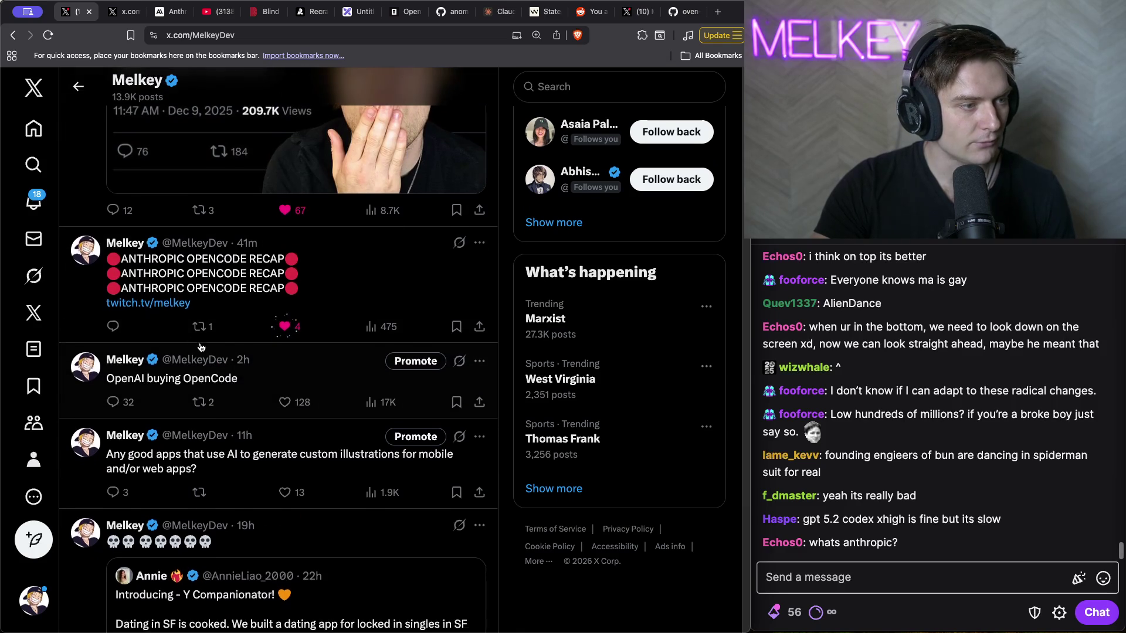
left_click(305, 353)
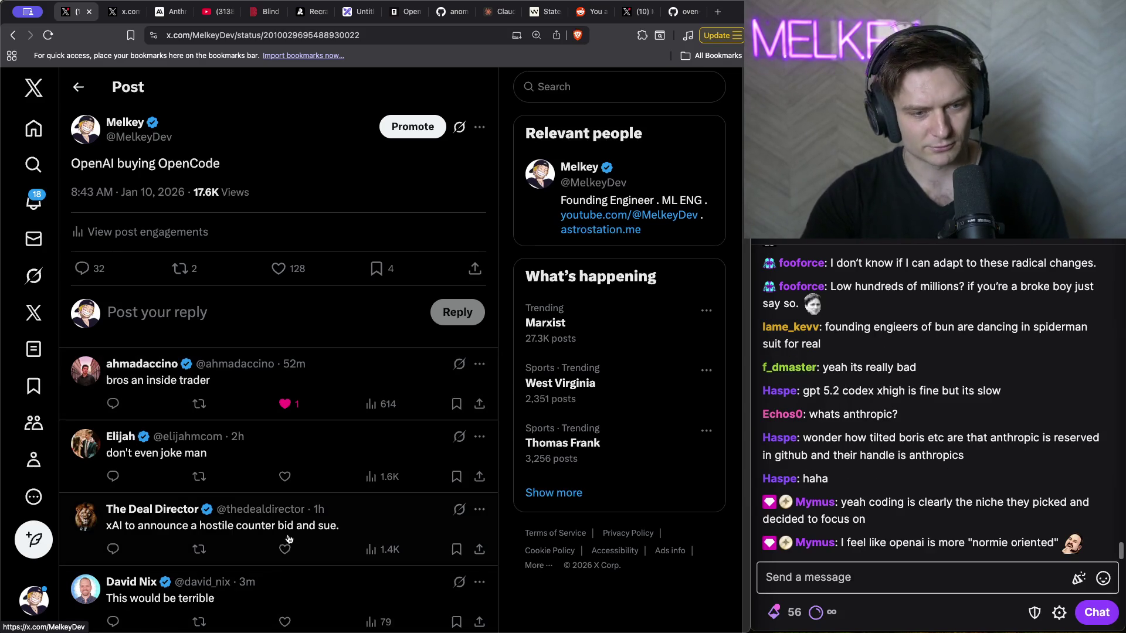
- Select 'openai' in the stream chat message, then go to X notifications
left_click(888, 593)
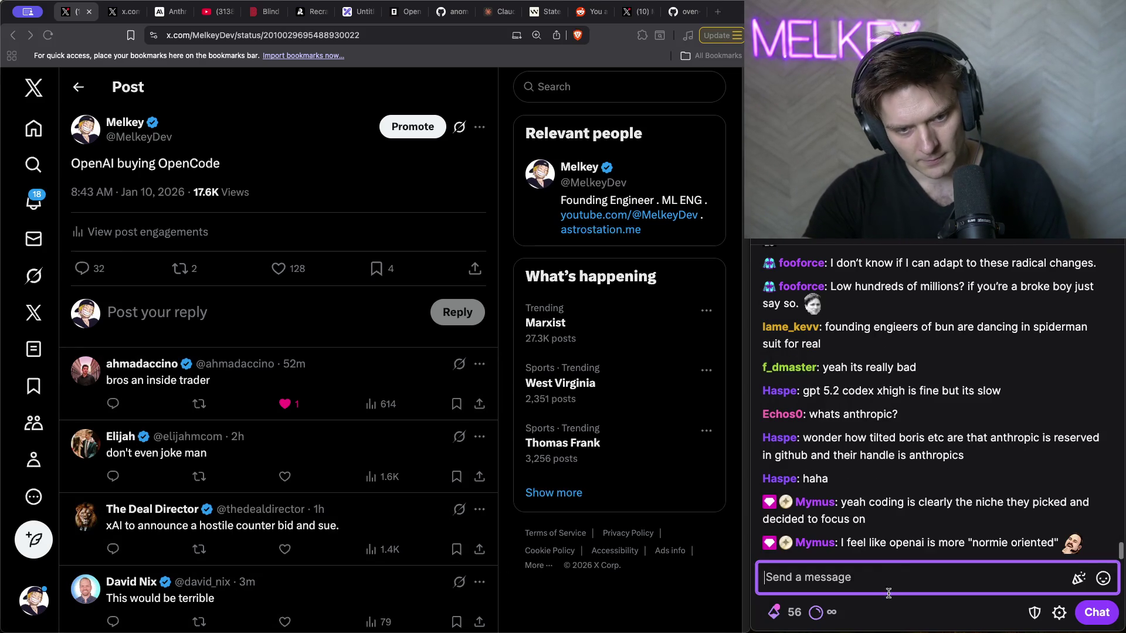
double_click(901, 543)
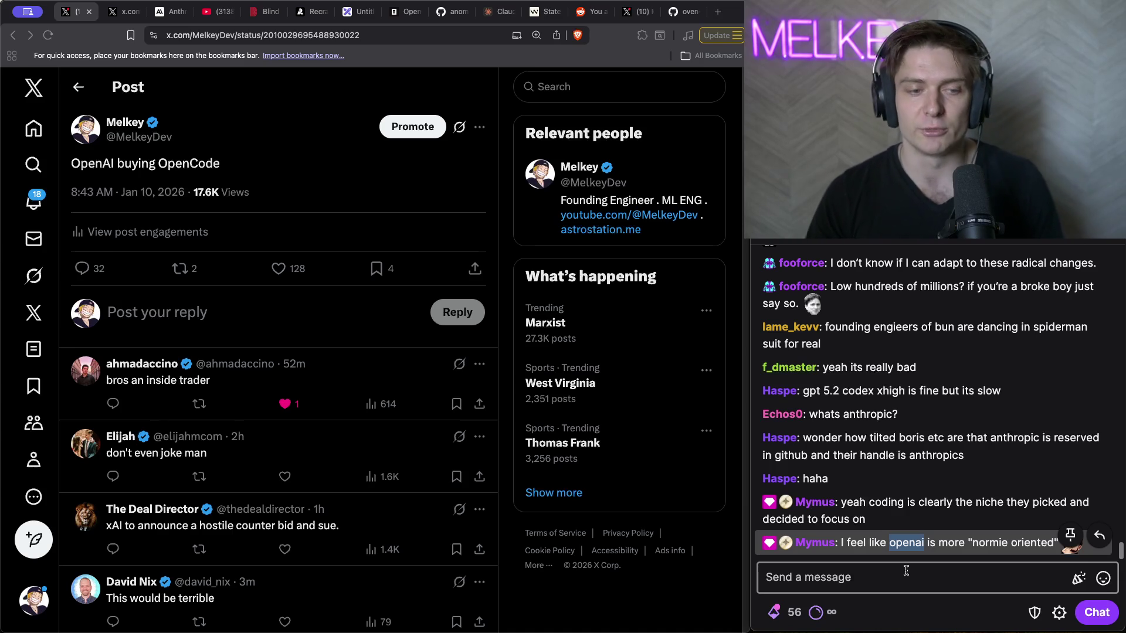
left_click(33, 201)
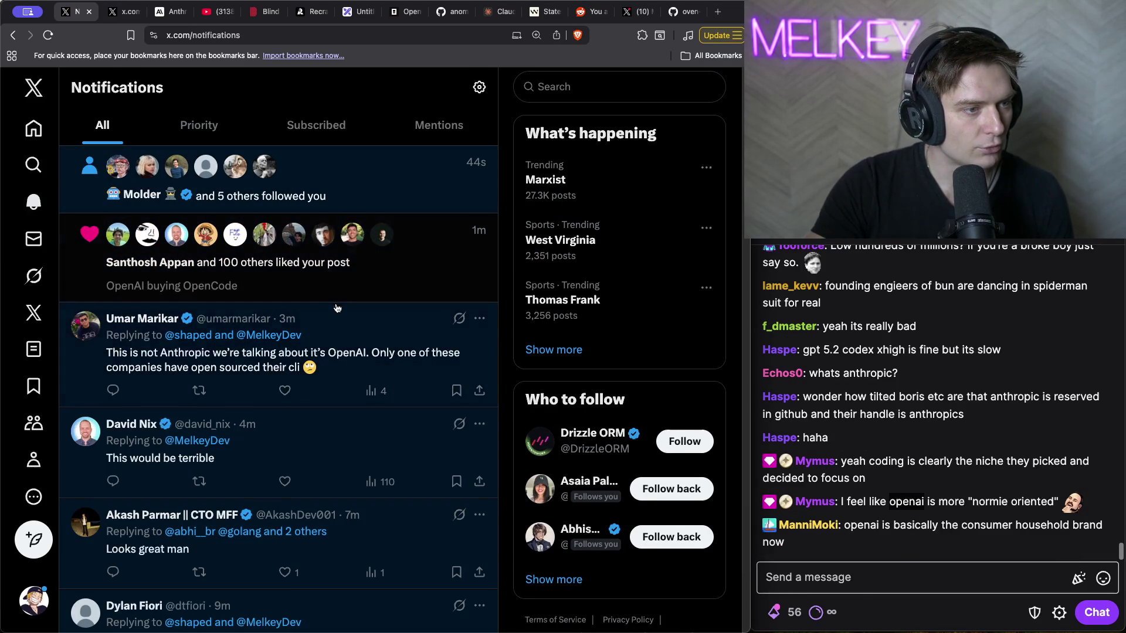
left_click(216, 358)
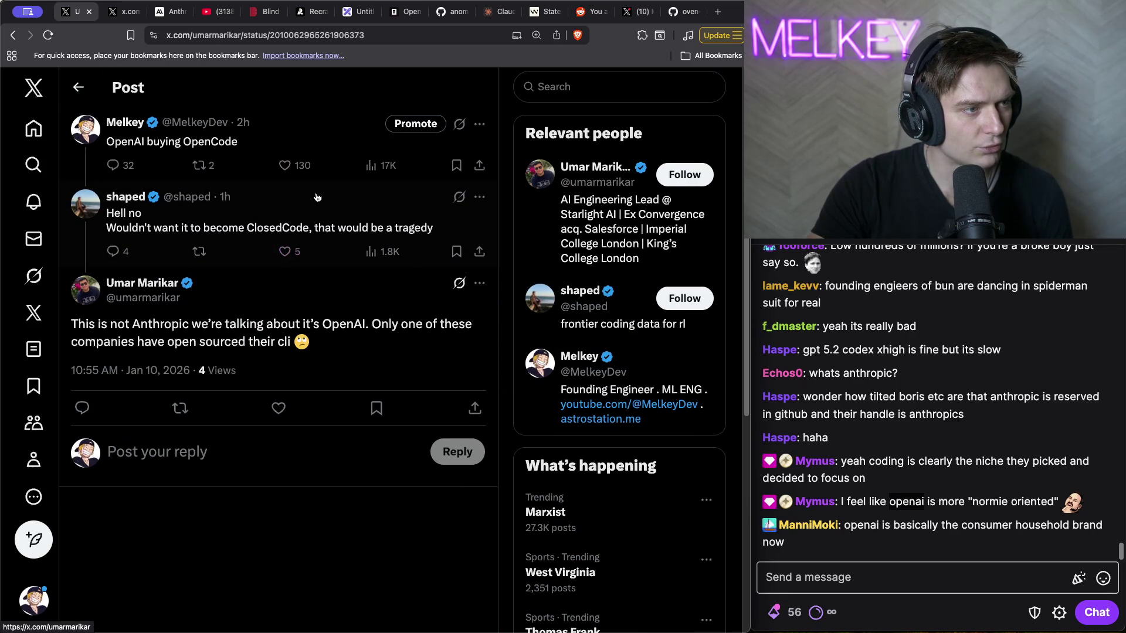
key("super+bracketleft")
scroll(270, 266, "down", 6)
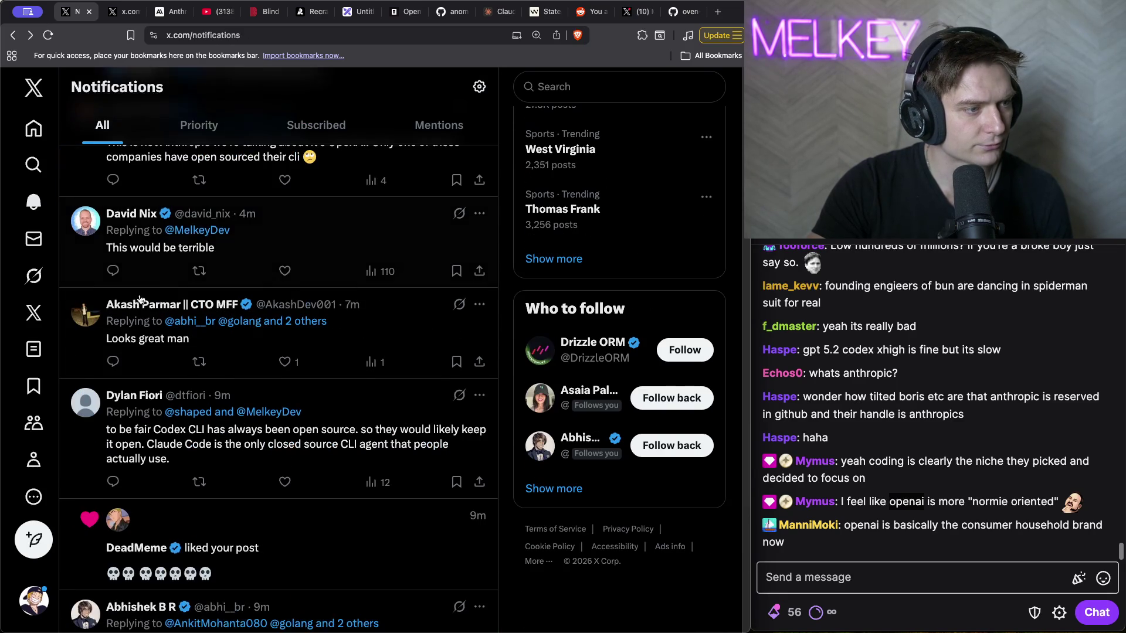
scroll(269, 266, "up", 4)
scroll(413, 268, "down", 6)
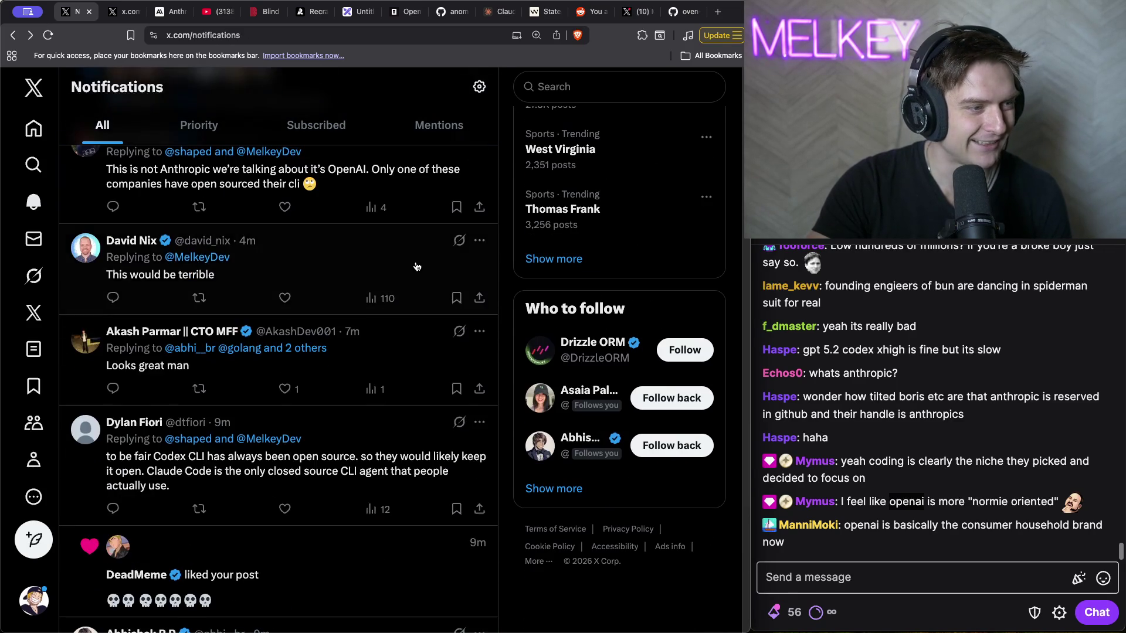
scroll(413, 269, "down", 7)
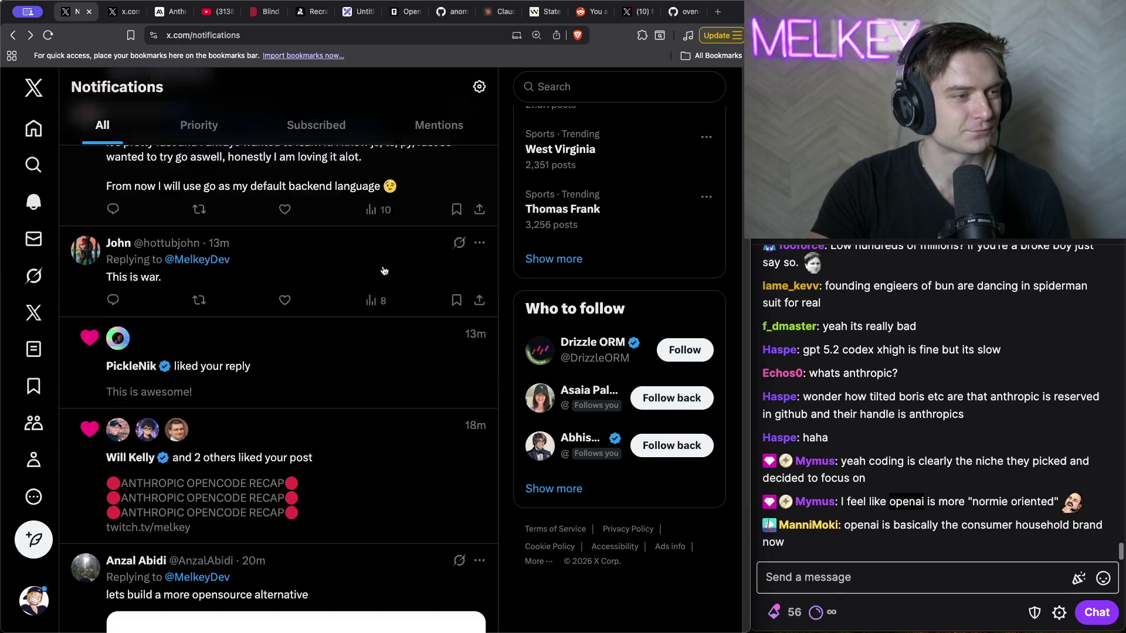
scroll(354, 248, "down", 4)
scroll(332, 323, "up", 5)
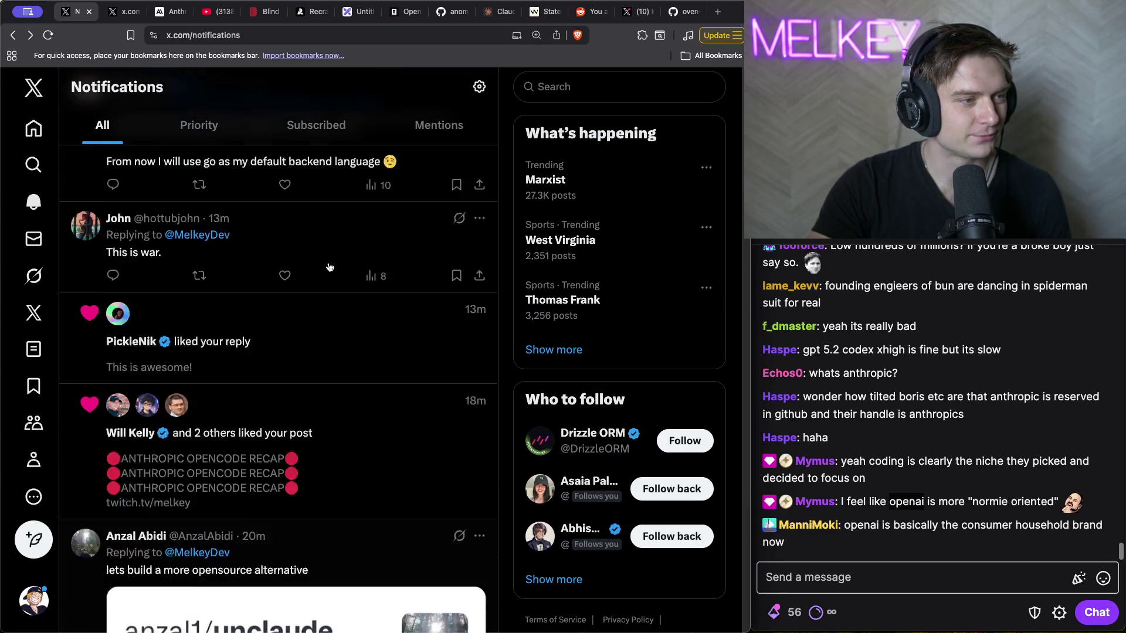
left_click(334, 407)
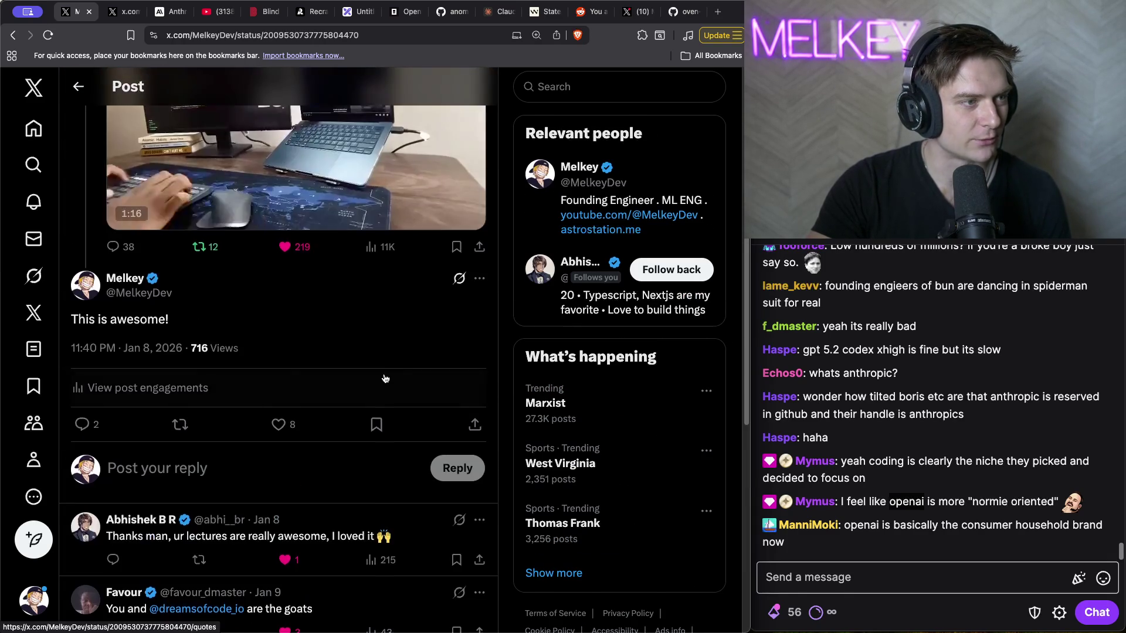
key("alt+Left")
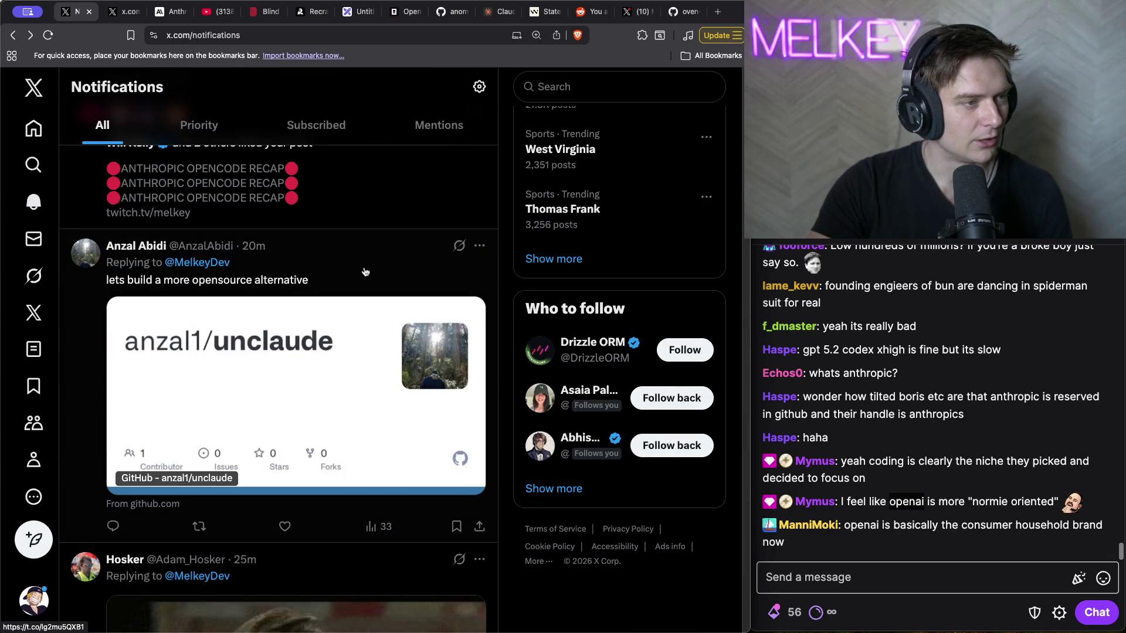
scroll(382, 282, "down", 2)
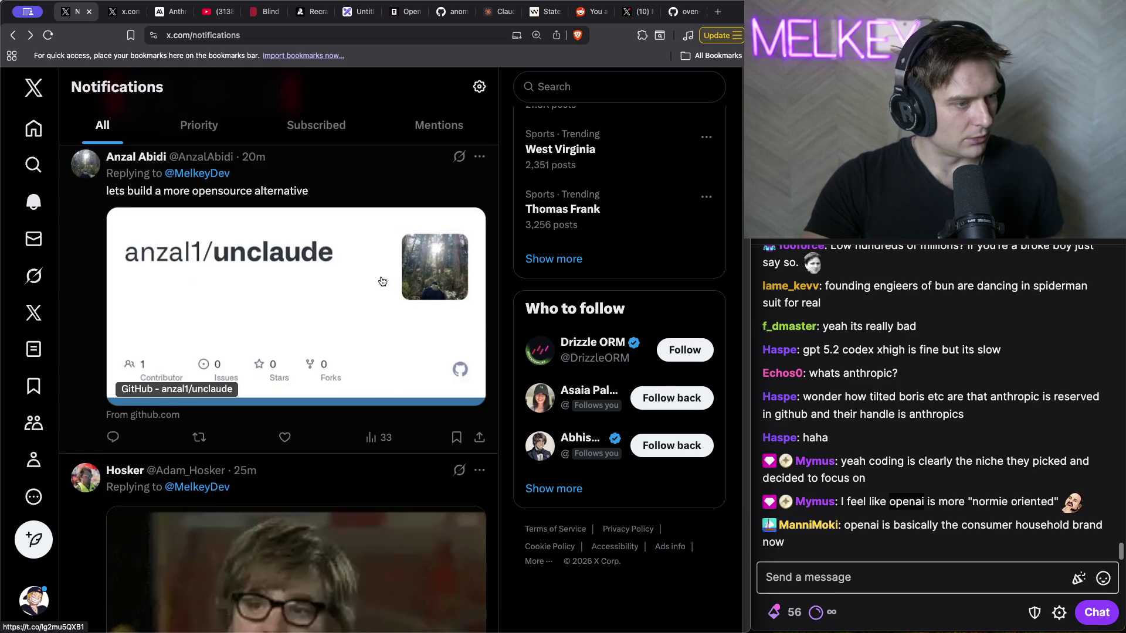
scroll(382, 281, "down", 6)
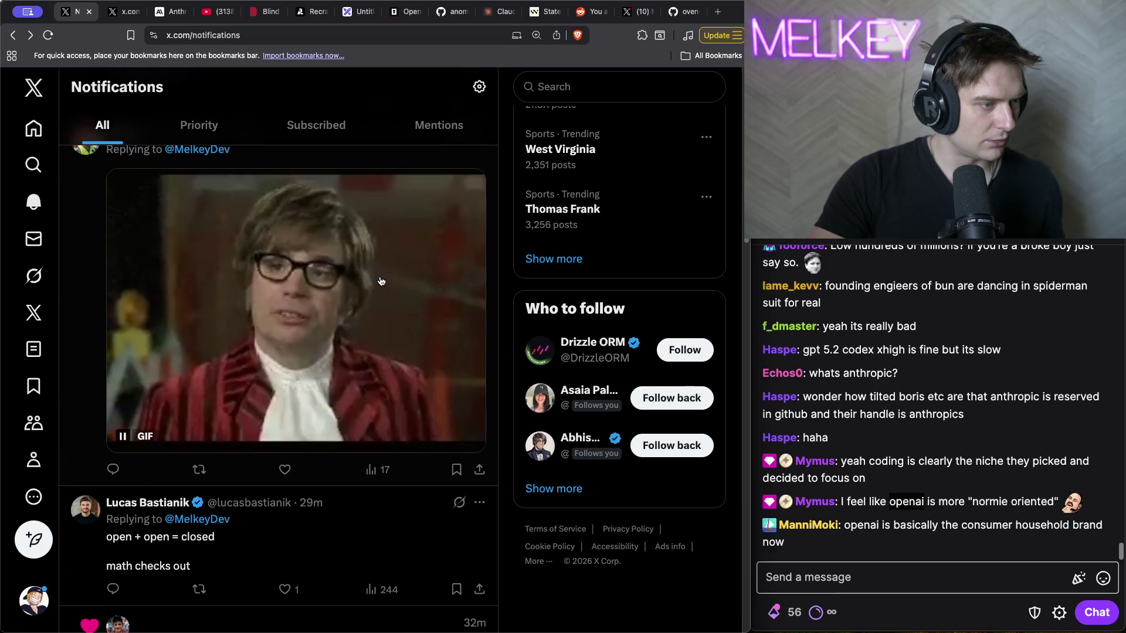
scroll(244, 358, "down", 4)
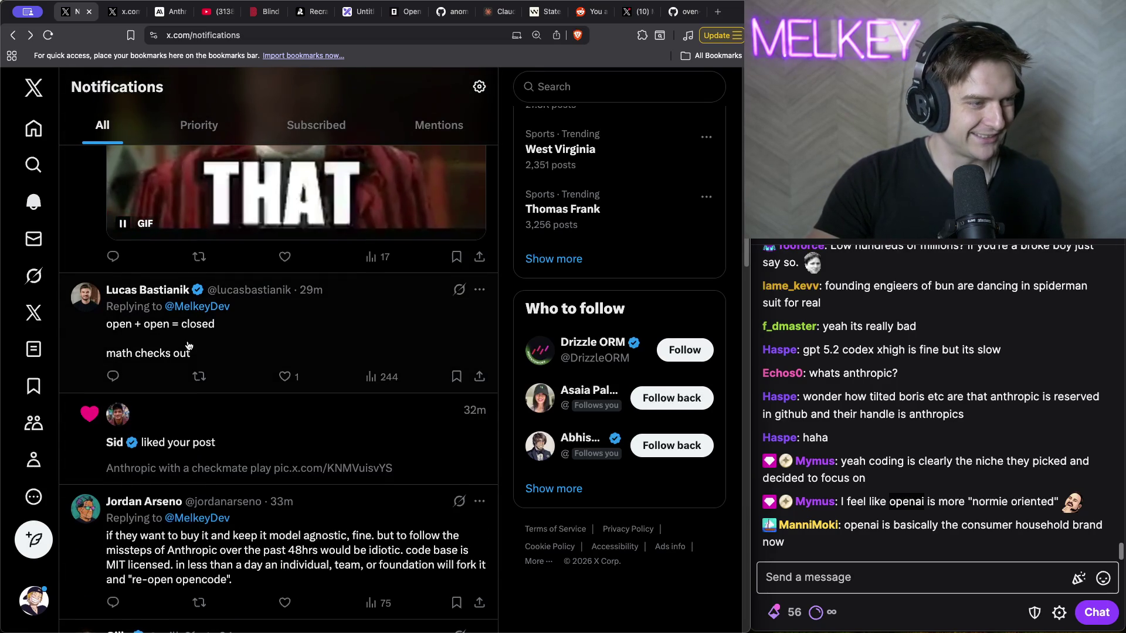
scroll(188, 346, "down", 4)
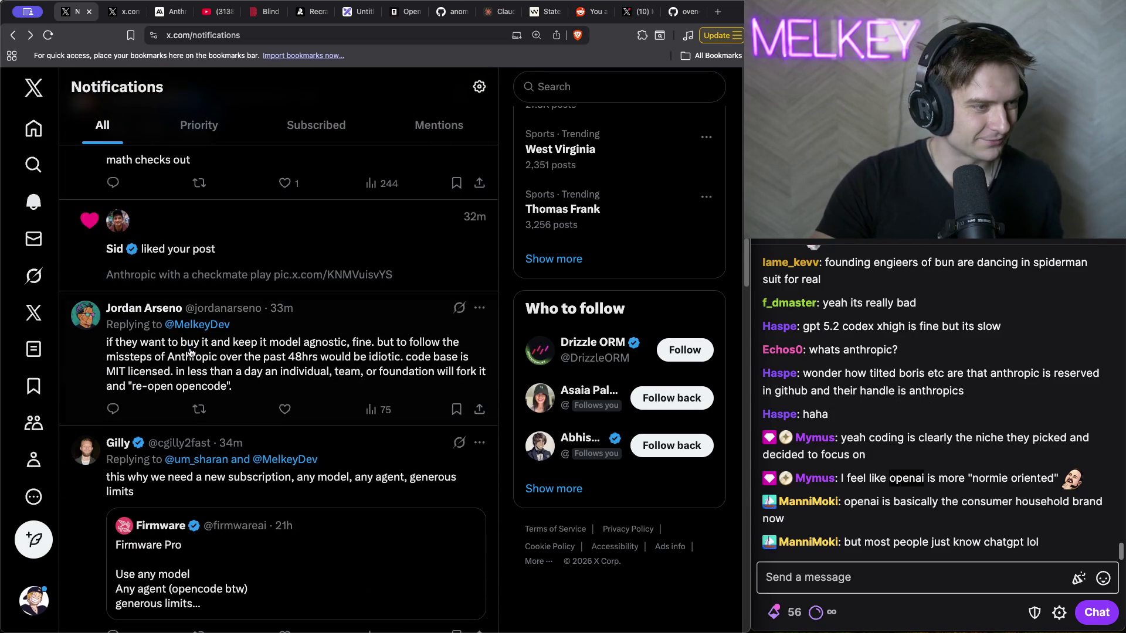
scroll(190, 352, "up", 10)
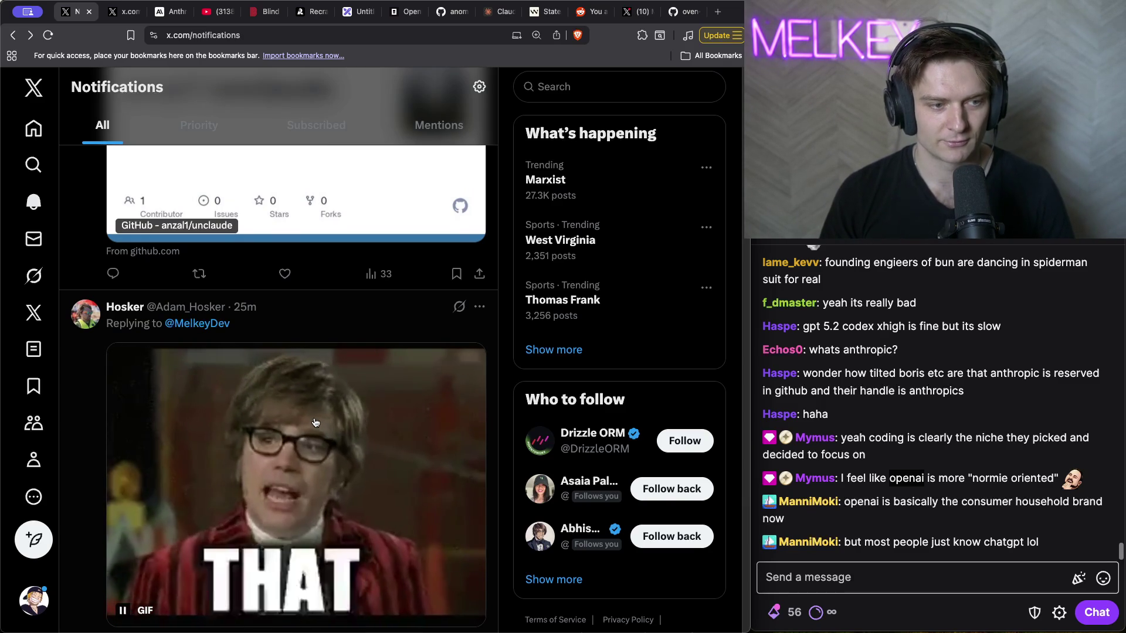
mouse_move(577, 487)
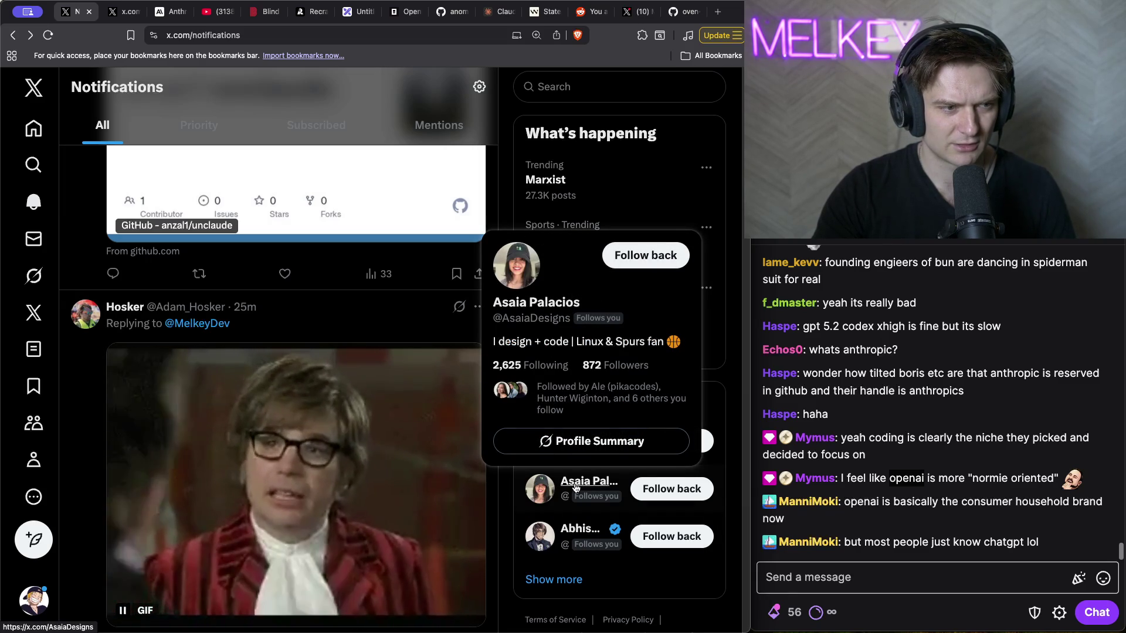
scroll(577, 488, "up", 10)
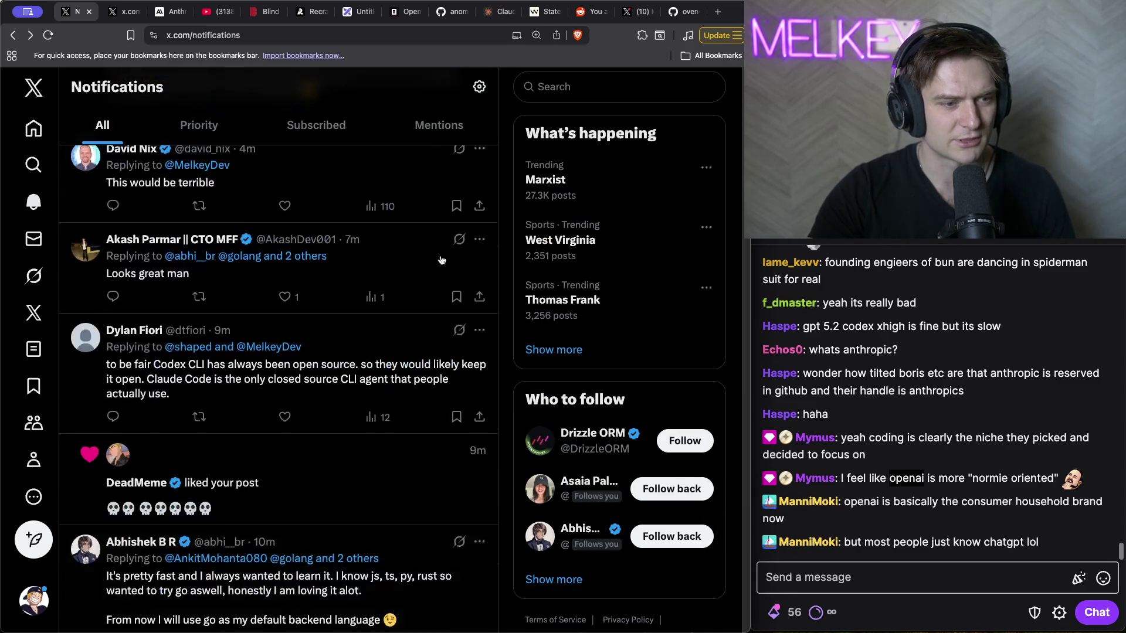
mouse_move(580, 527)
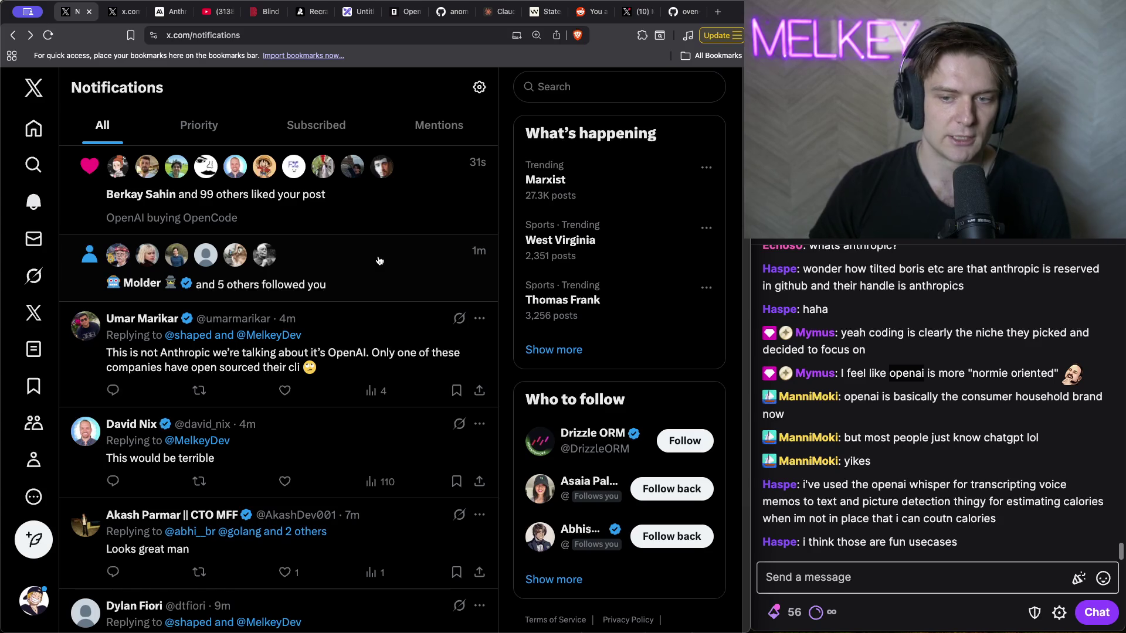
left_click_drag(998, 520, 804, 490)
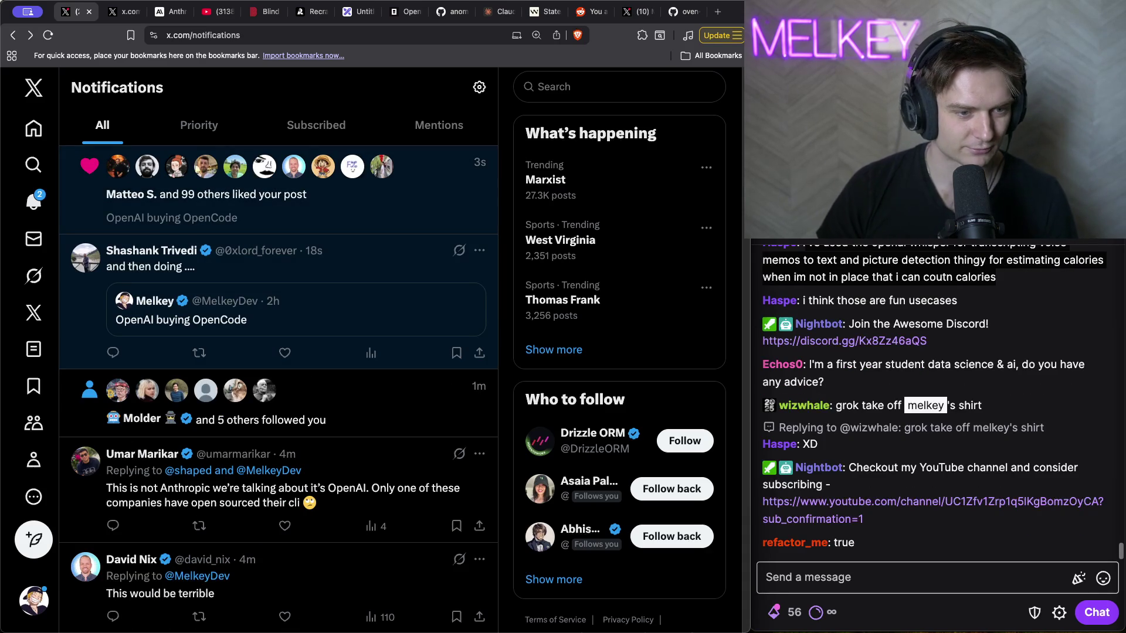
- Close the notifications tab to reveal the Tailwind CSS creator's profile
left_click(90, 12)
- Scroll the X profile feed past the sponsor posts to the 'We had six months left' morning-walk post
scroll(430, 301, "down", 8)
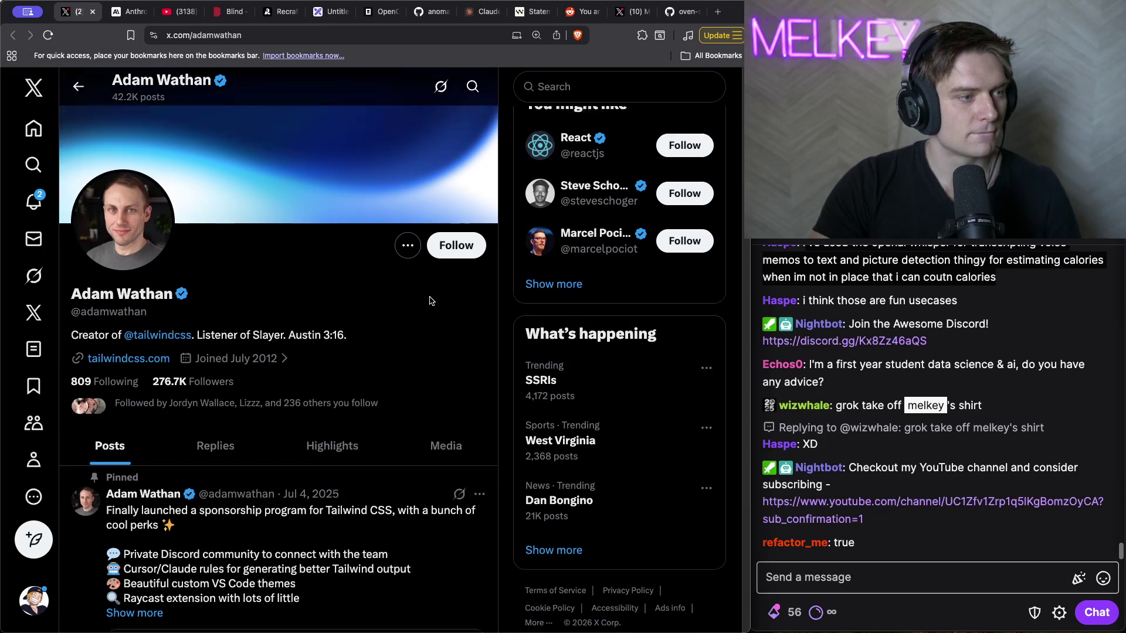
scroll(430, 301, "down", 12)
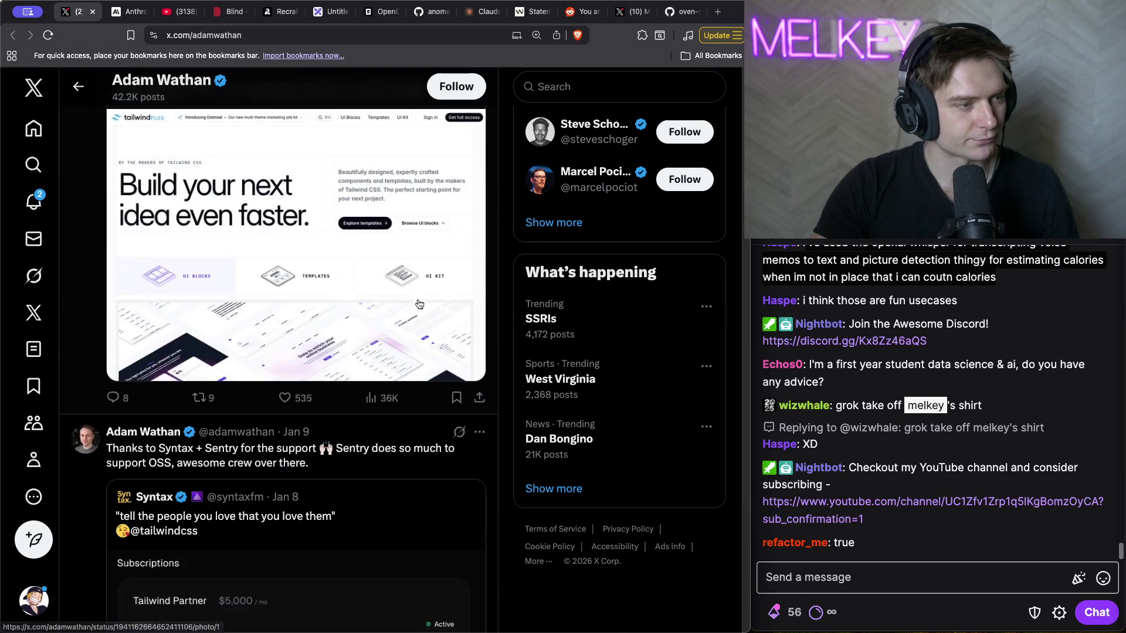
scroll(152, 239, "down", 13)
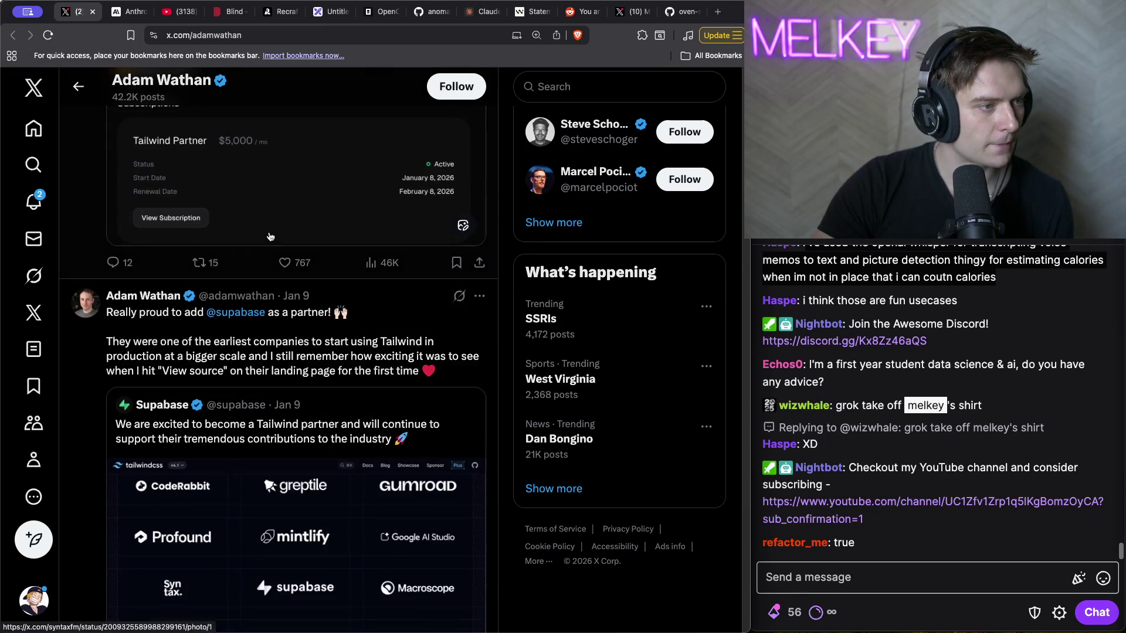
scroll(315, 268, "down", 7)
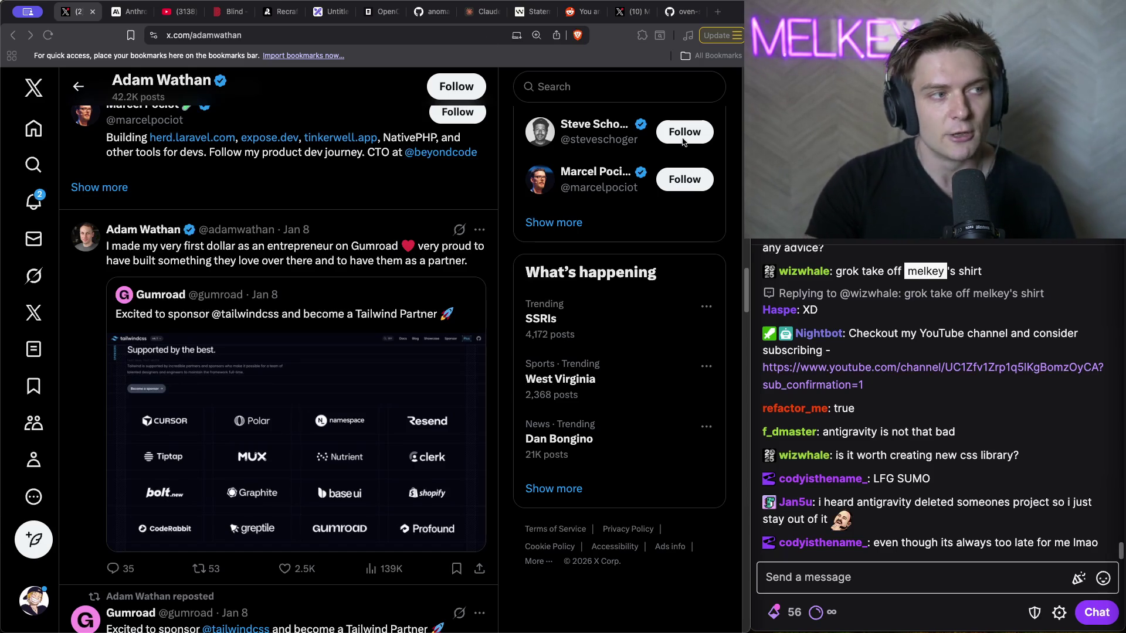
left_click(424, 35)
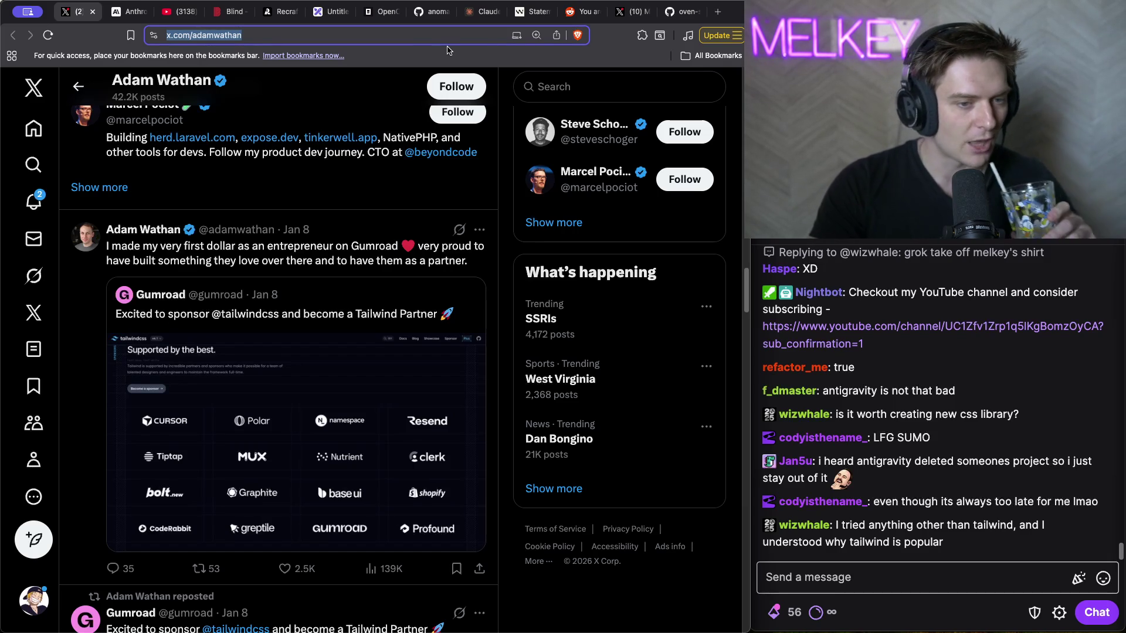
scroll(322, 219, "down", 8)
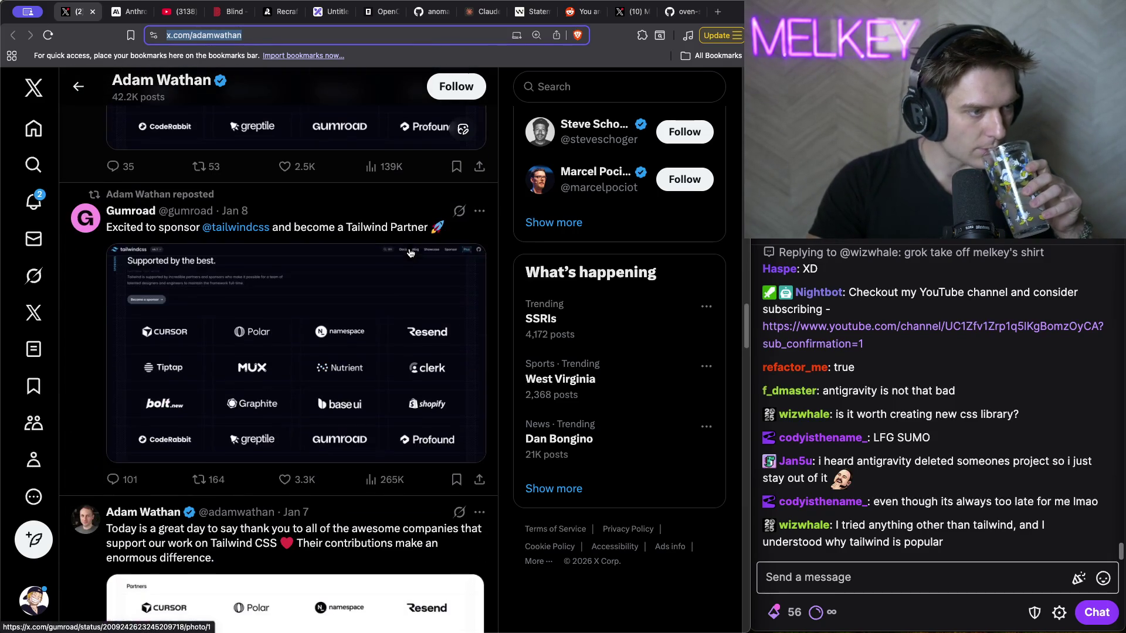
scroll(322, 219, "down", 12)
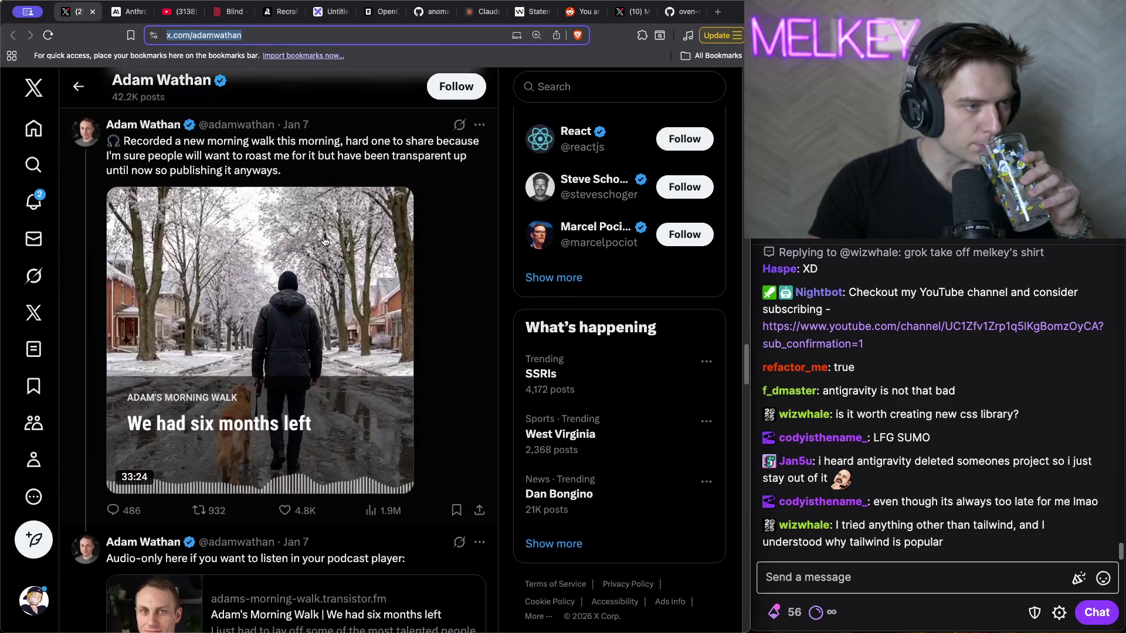
- Pause the 'We had six months left' video, replay it briefly, pause again, and open a new tab
left_click(192, 466)
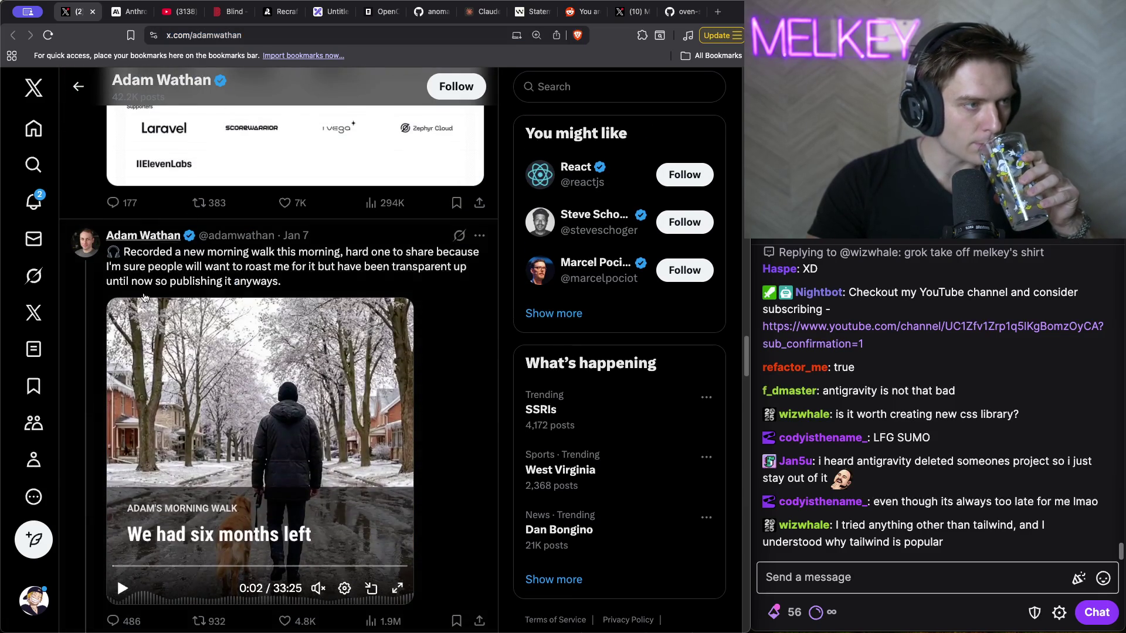
scroll(265, 281, "down", 1)
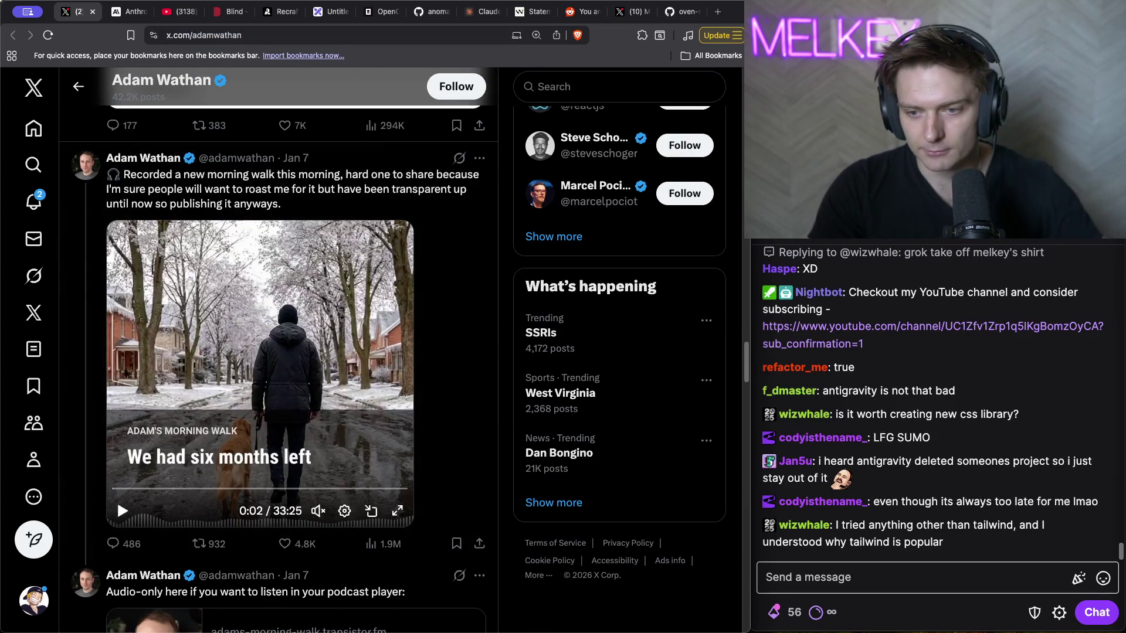
key("super+Tab")
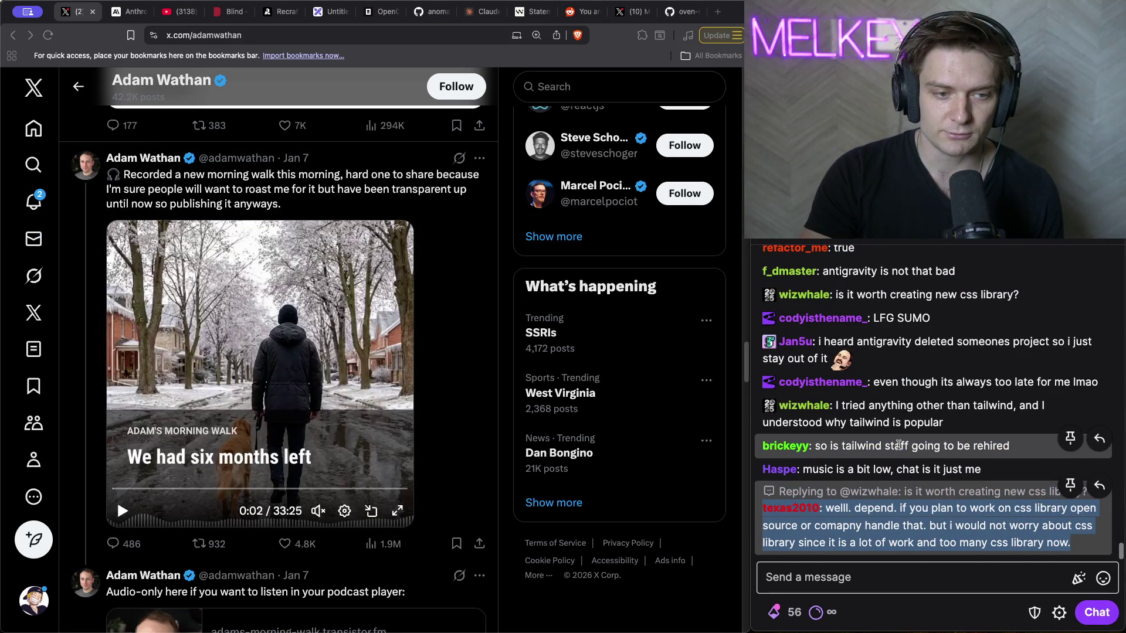
triple_click(898, 445)
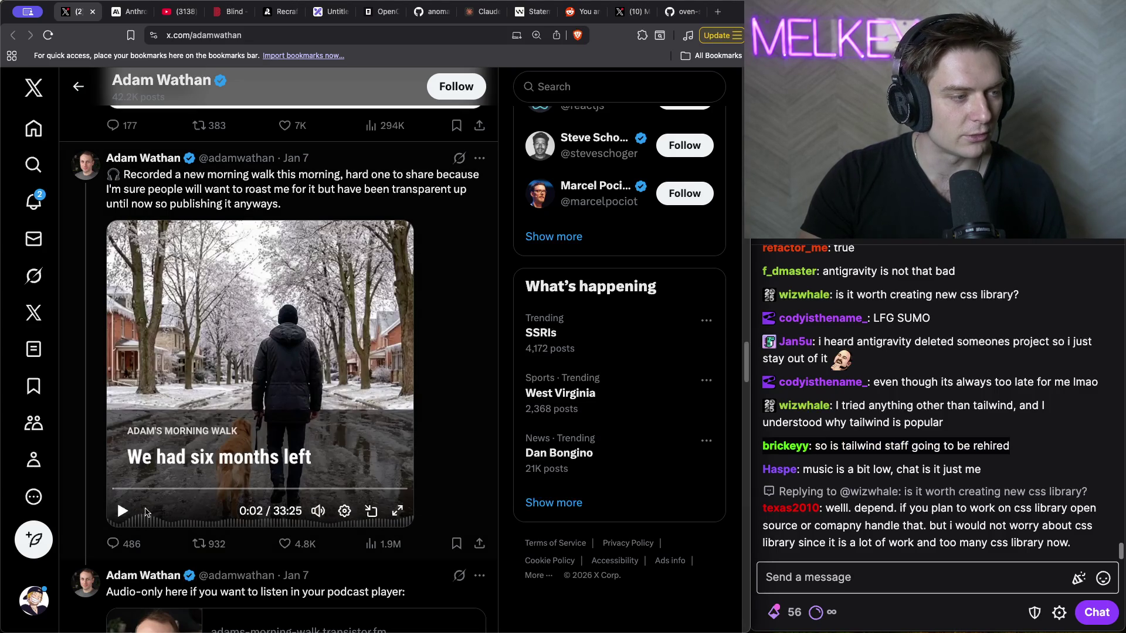
left_click(123, 516)
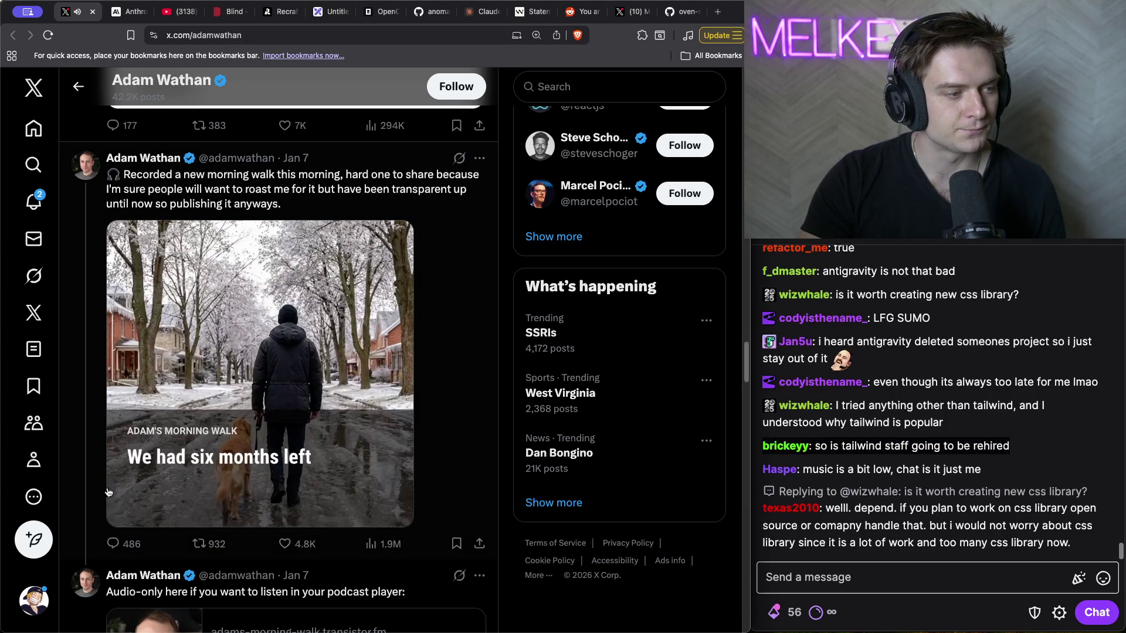
key("space")
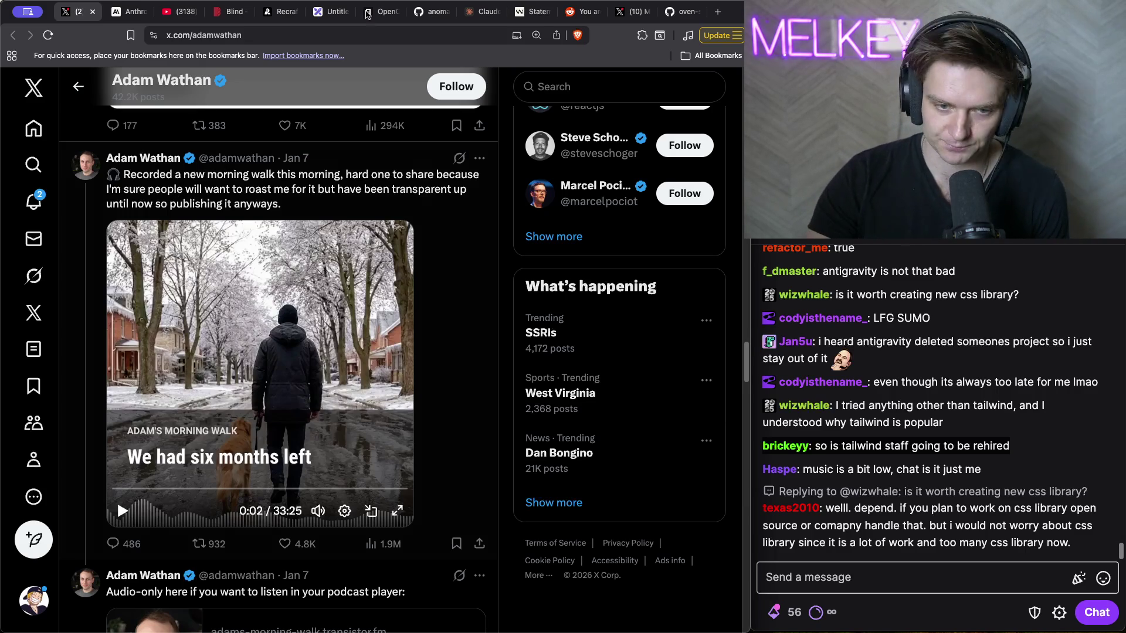
left_click(719, 12)
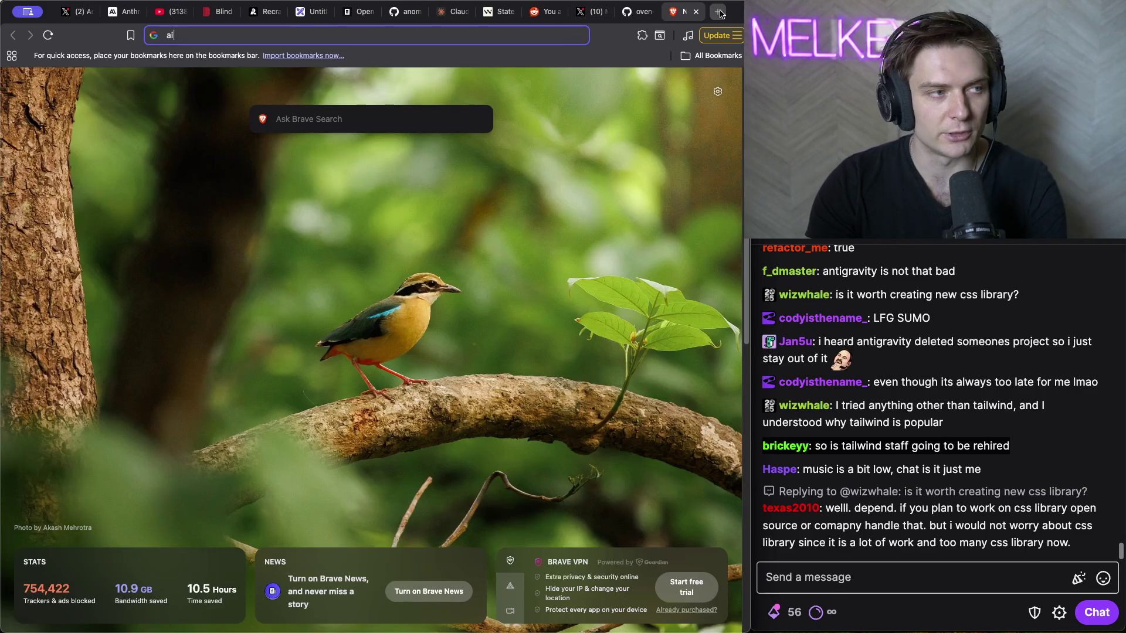
- Search Google for 'tailwindcss' and open the tailwindlabs/tailwindcss GitHub repository
type("ndcss")
key("Return")
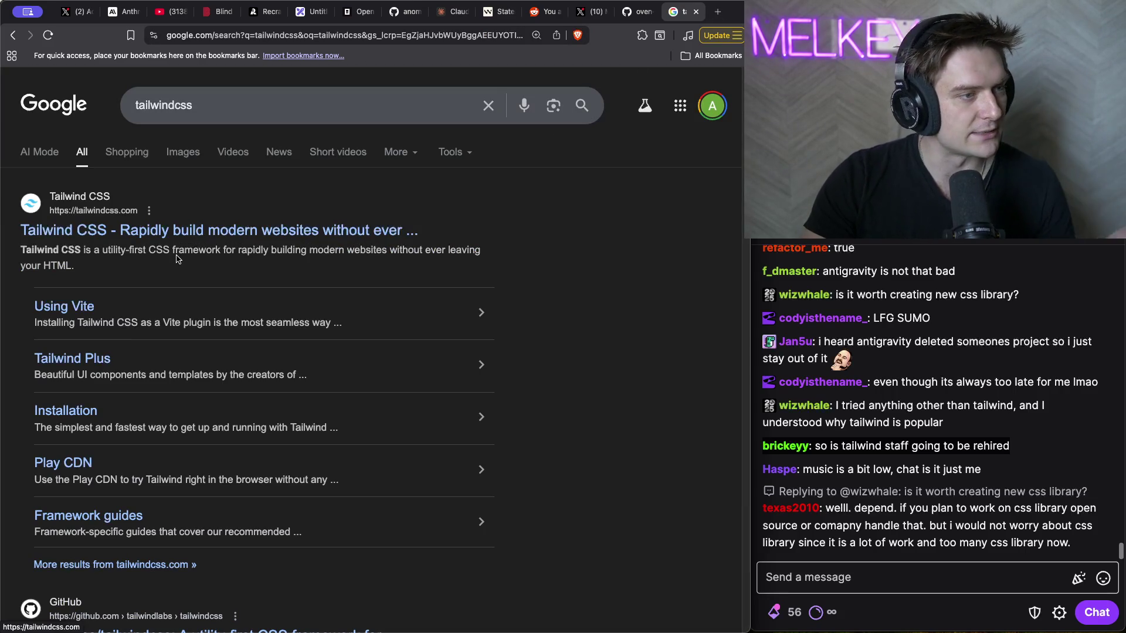
scroll(176, 254, "down", 3)
left_click(228, 463)
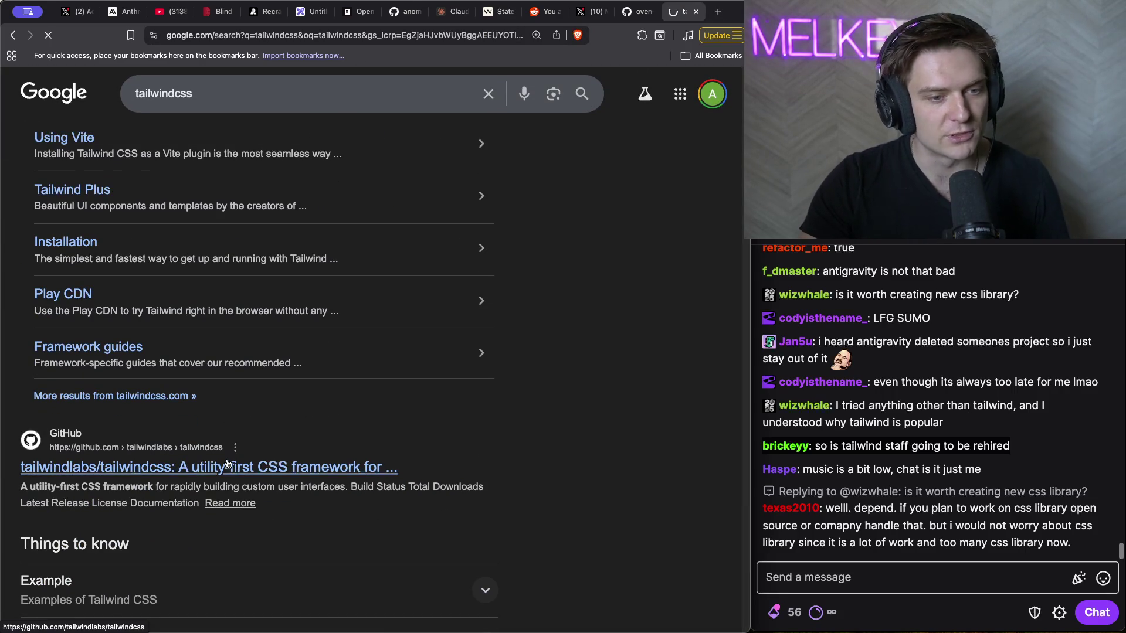
scroll(227, 463, "down", 10)
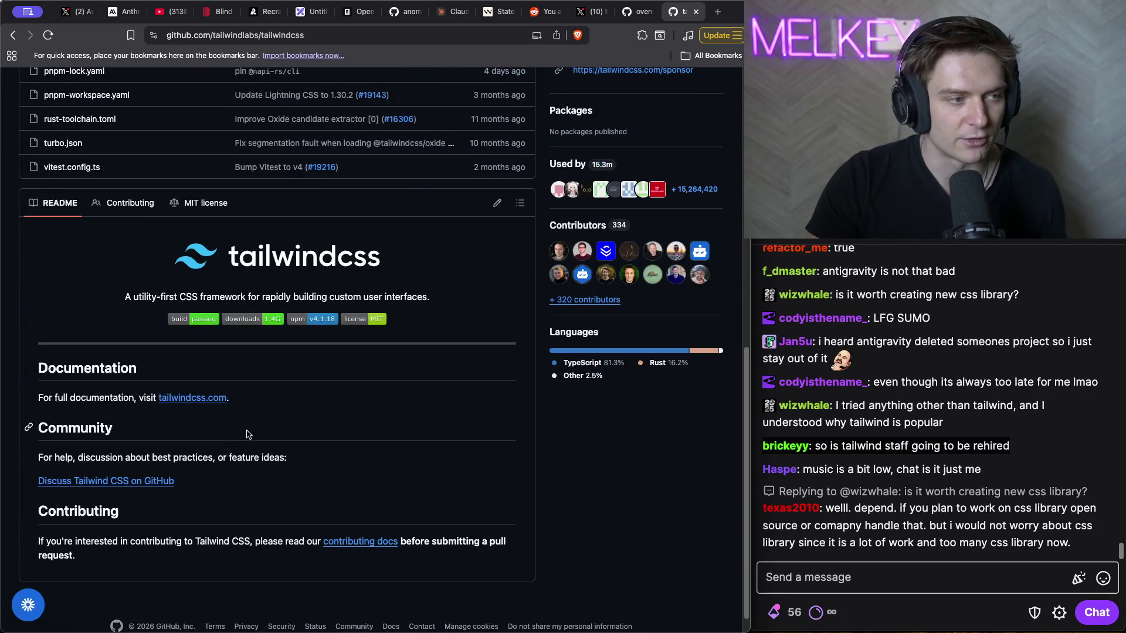
scroll(270, 305, "up", 10)
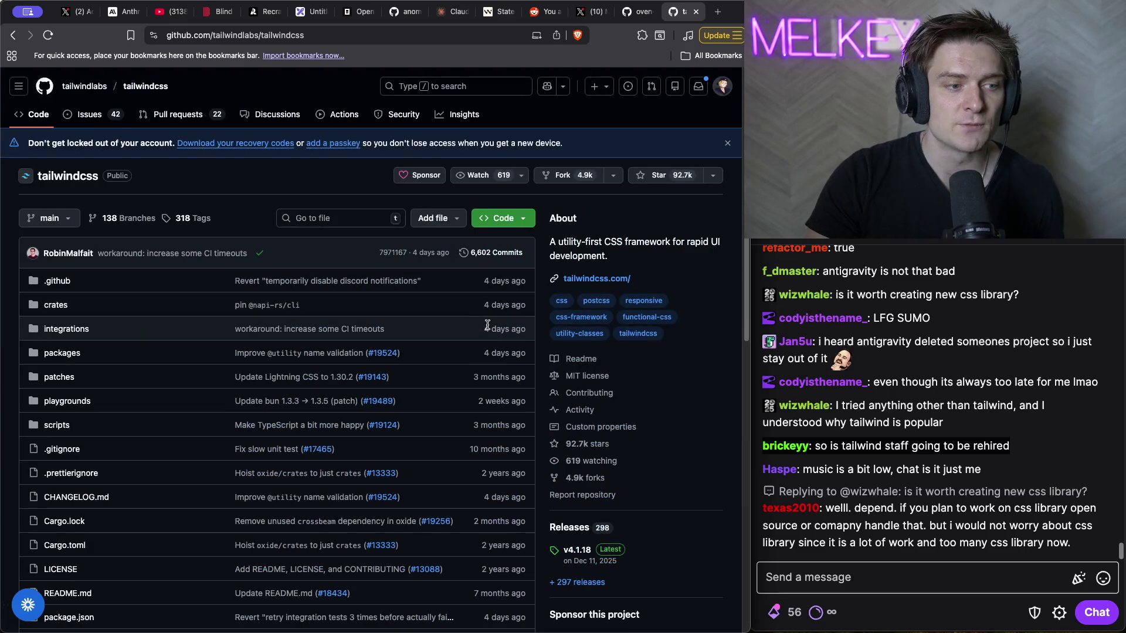
scroll(296, 324, "down", 8)
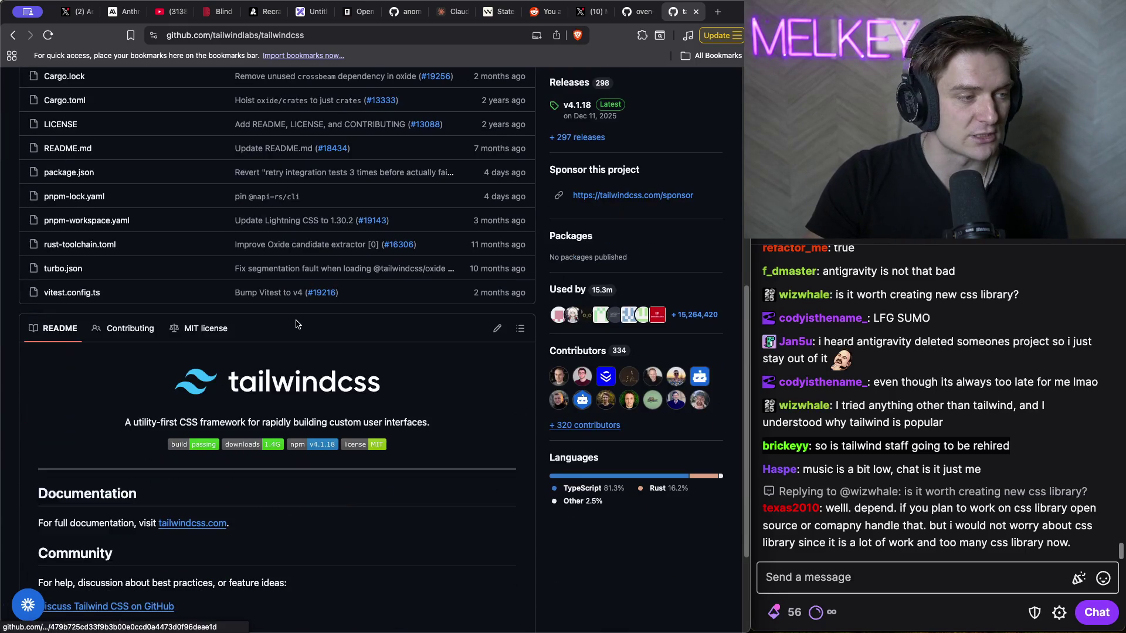
scroll(296, 324, "down", 2)
scroll(593, 303, "up", 7)
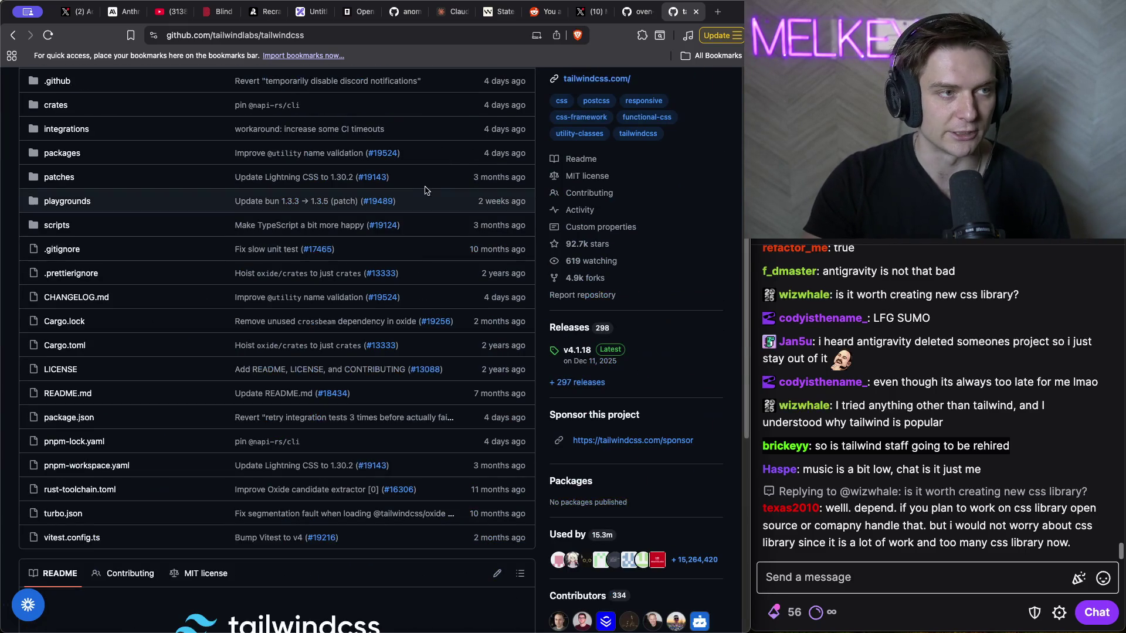
left_click(77, 11)
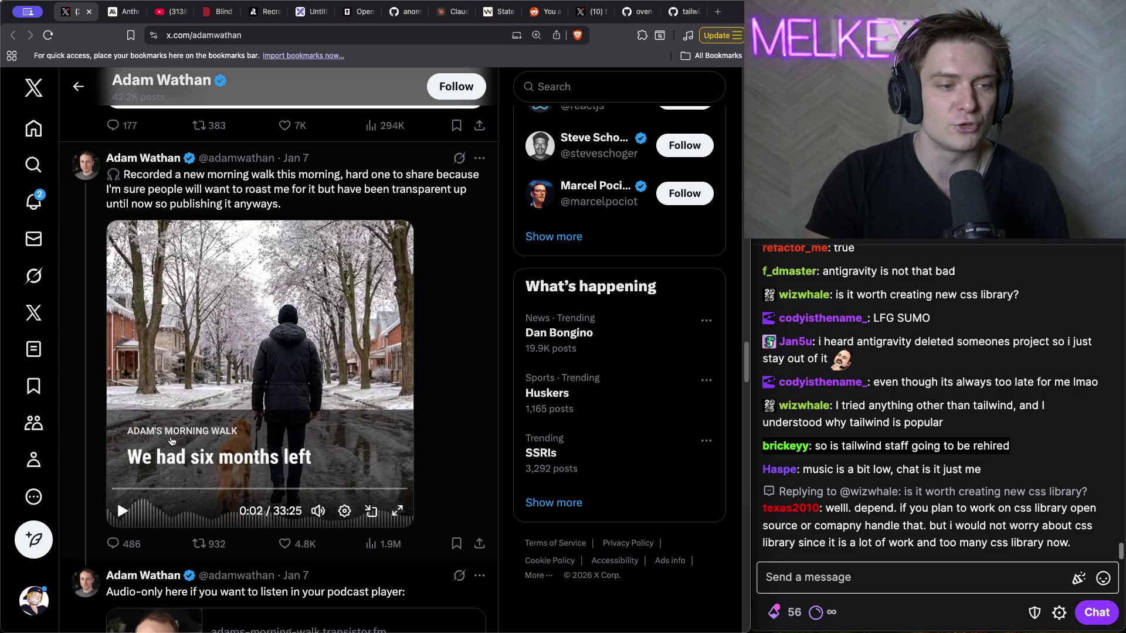
- Play the morning-walk video, pause it at 0:49, then resume playback
left_click(122, 514)
mouse_move(323, 509)
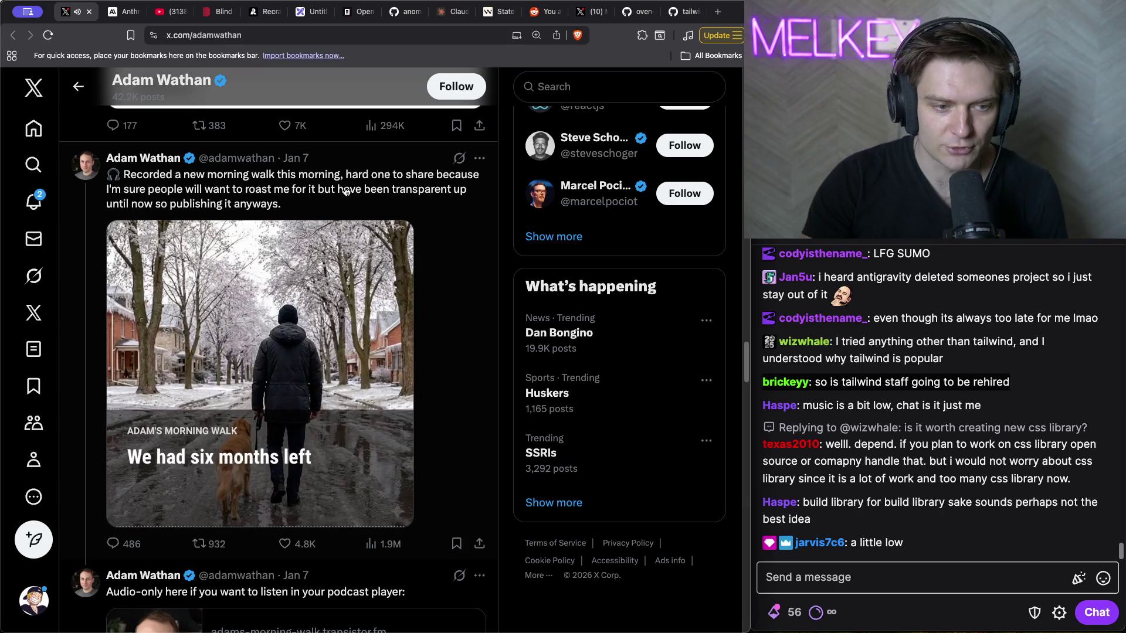
mouse_move(258, 471)
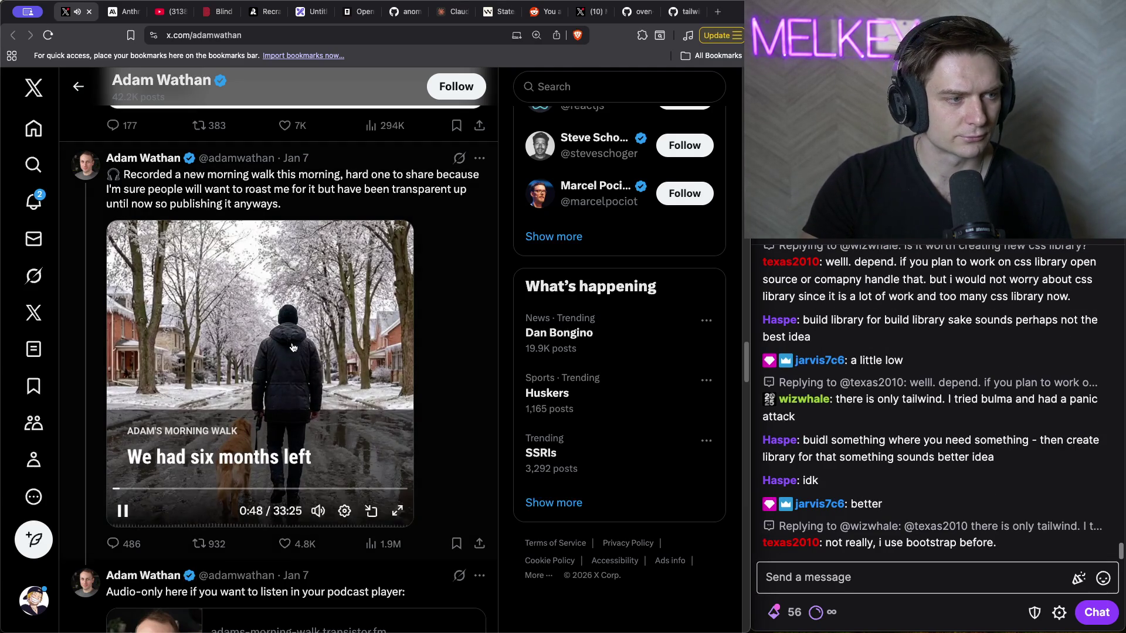
left_click(130, 514)
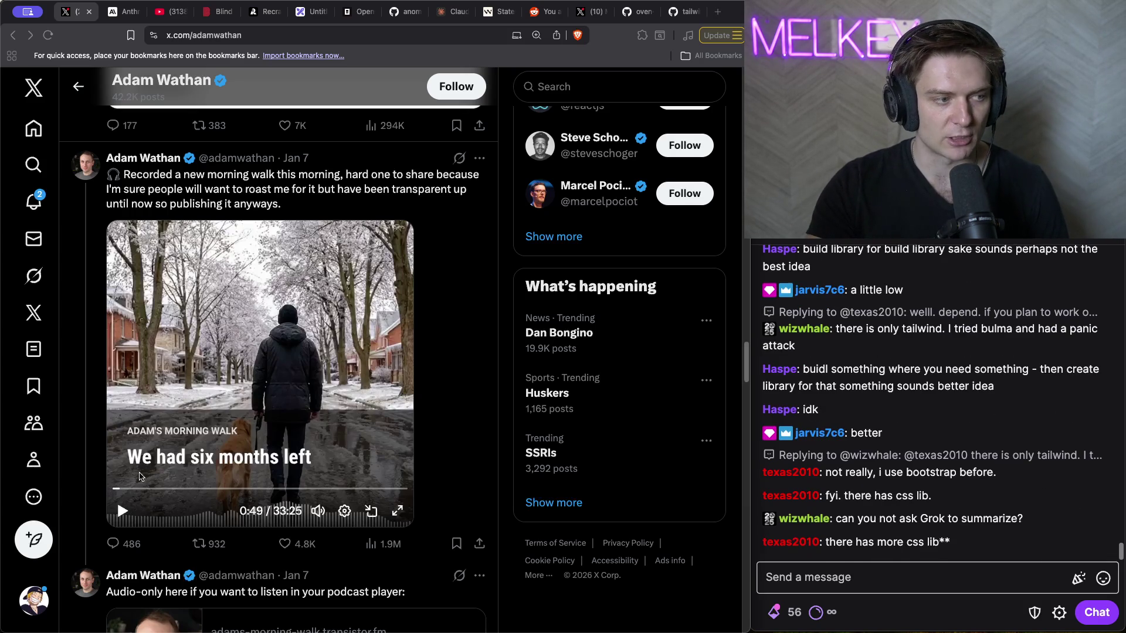
left_click(143, 464)
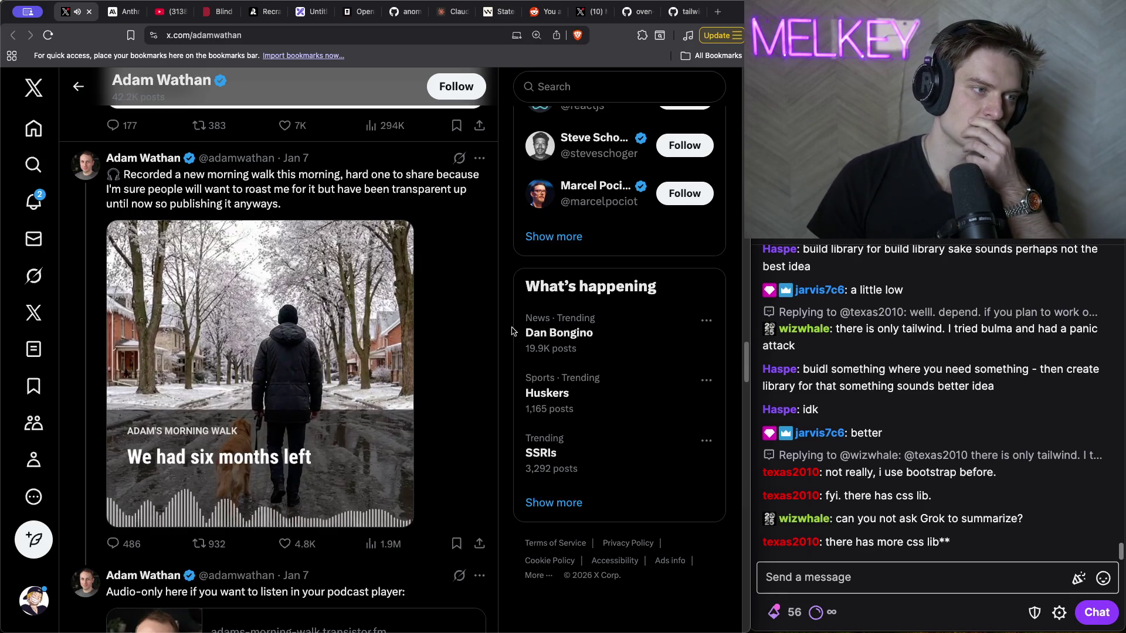
mouse_move(322, 358)
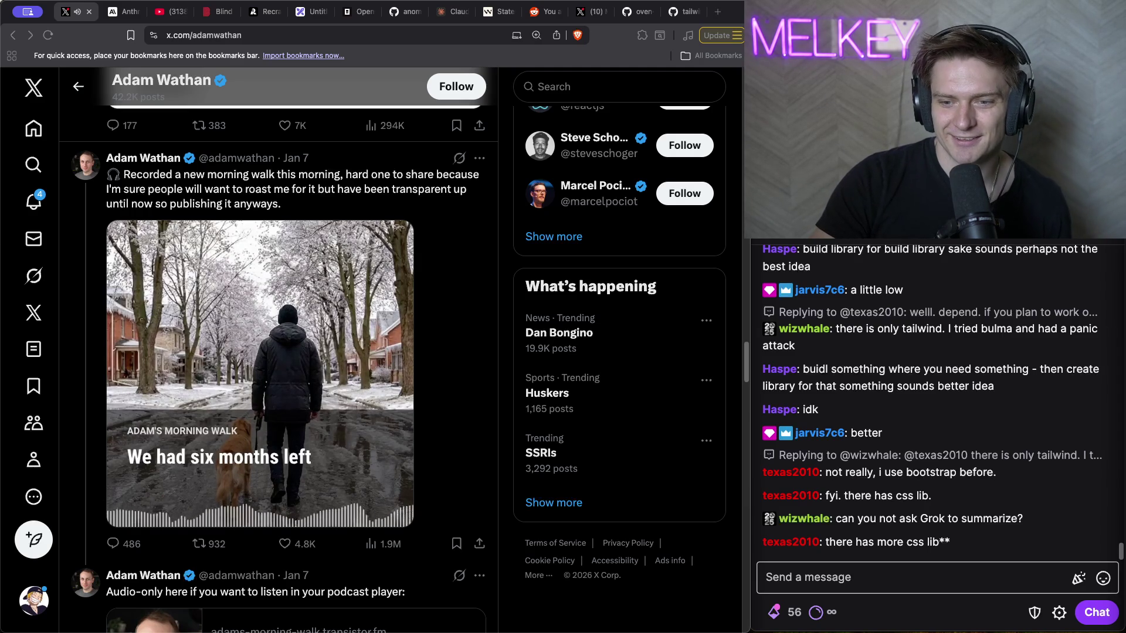
- Pause the morning-walk video at 1:50, resume it, and drag the scrubber ahead toward 4:06
left_click(927, 567)
left_click(405, 351)
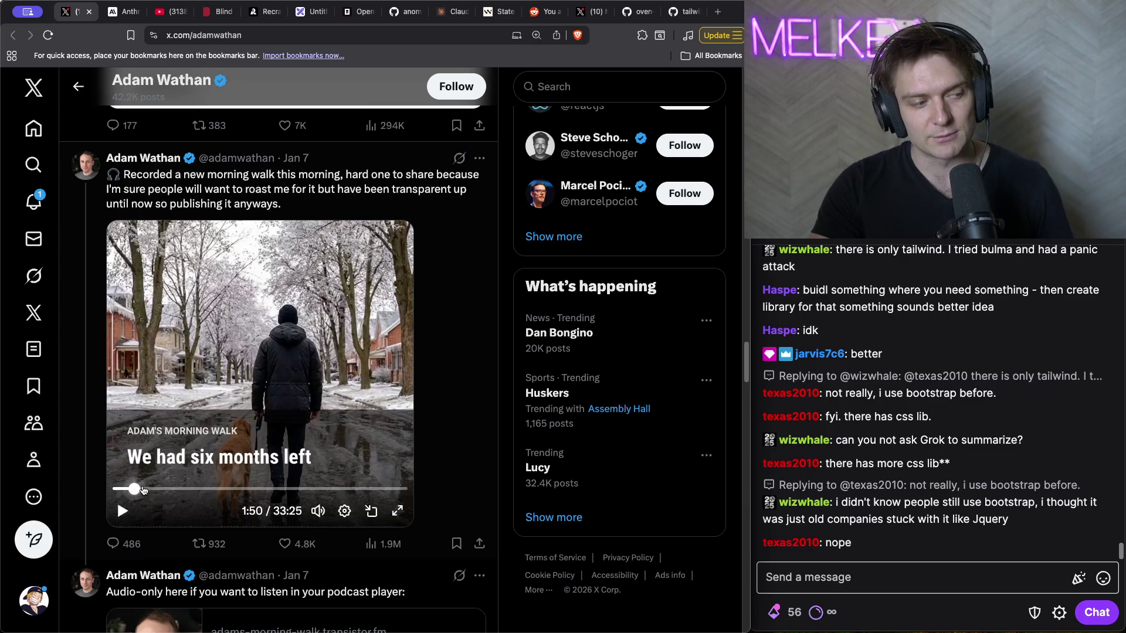
left_click(123, 515)
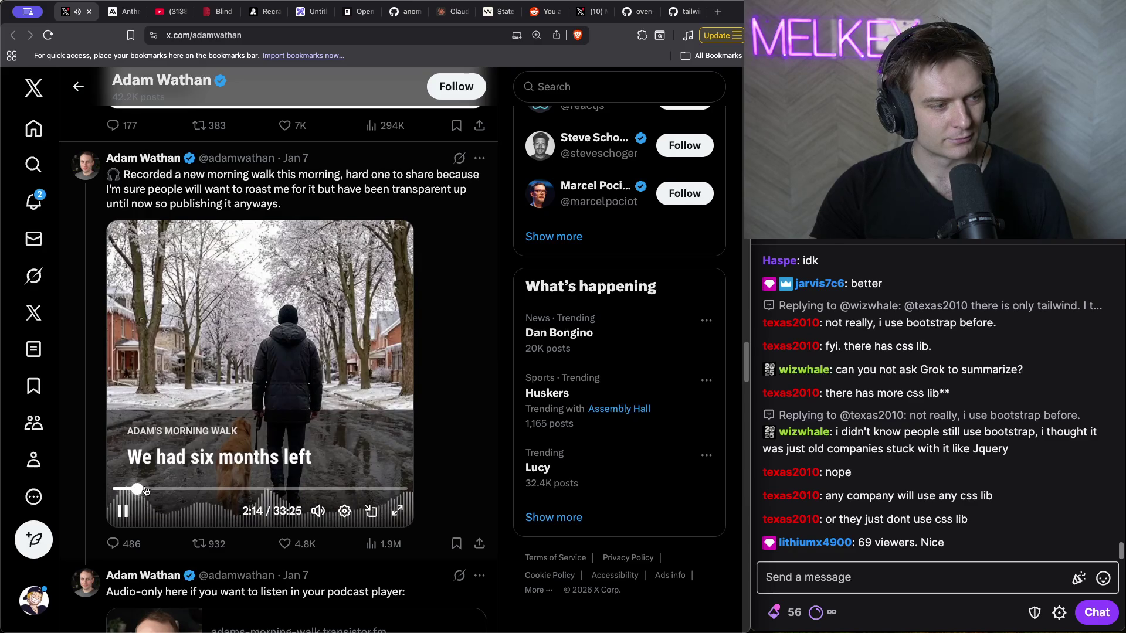
left_click_drag(146, 490, 154, 492)
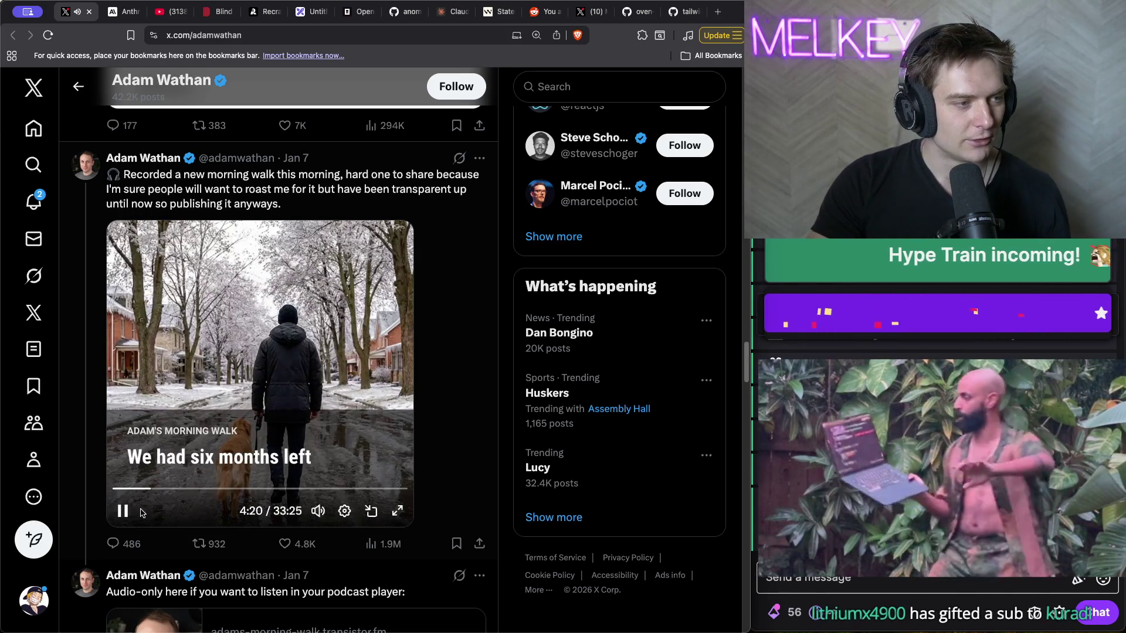
- Pause the morning-walk video and put the Twitch stream chat into focus
left_click(123, 511)
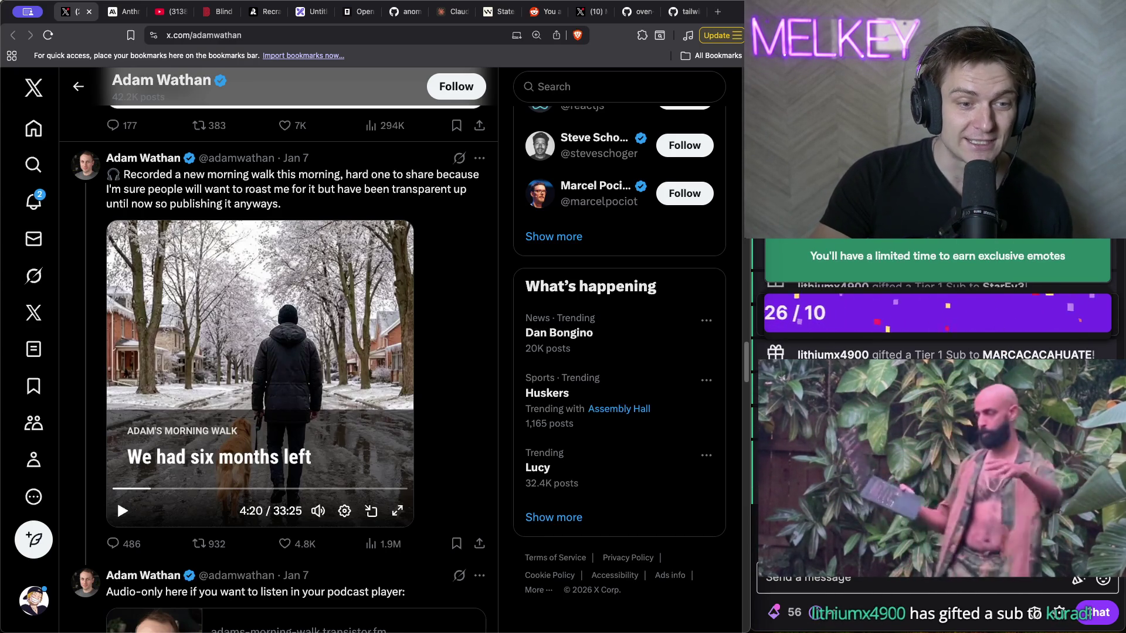
scroll(942, 438, "up", 5)
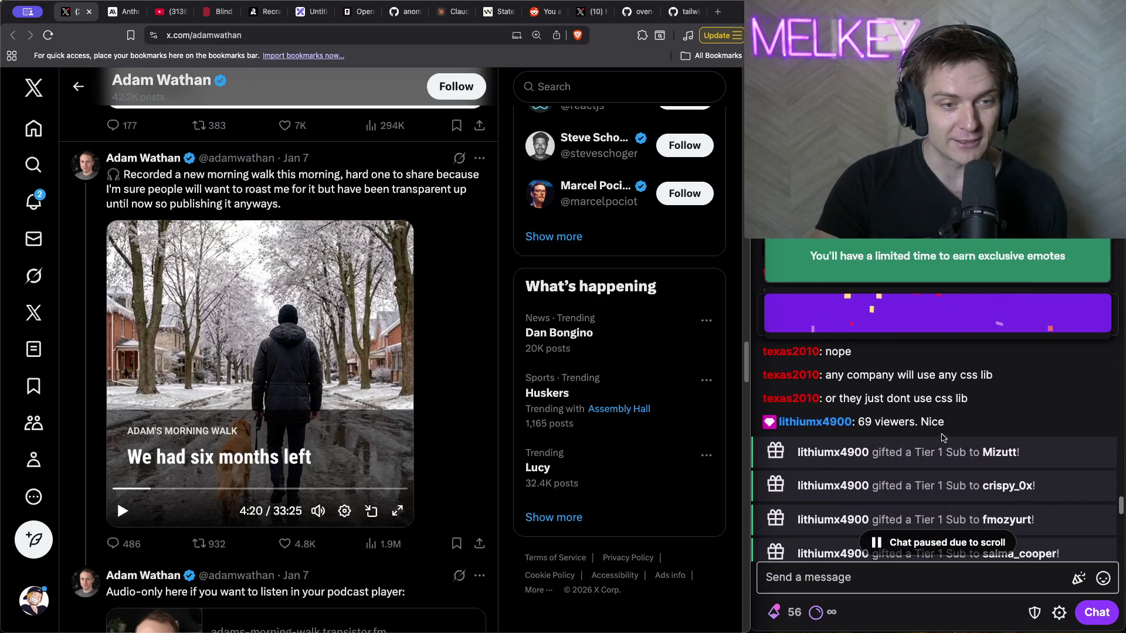
scroll(942, 438, "down", 5)
left_click(919, 582)
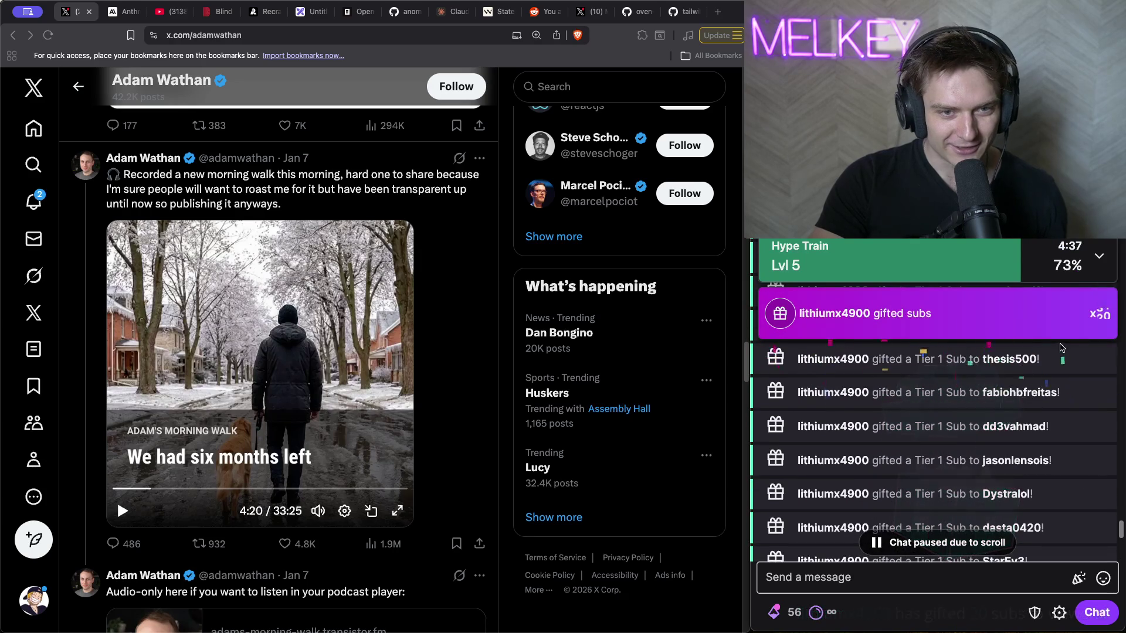
- Jump the chat to the newest messages, select 'It's time to make things happen', and return to the Anthropic Bun article
scroll(938, 393, "down", 5)
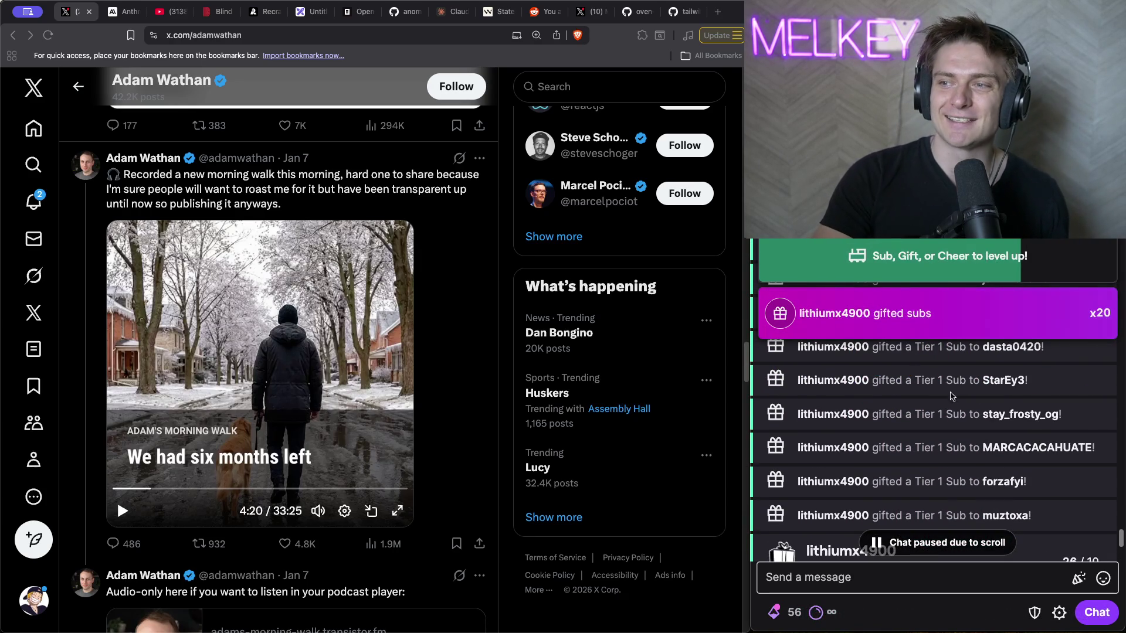
scroll(1001, 371, "down", 3)
left_click(961, 577)
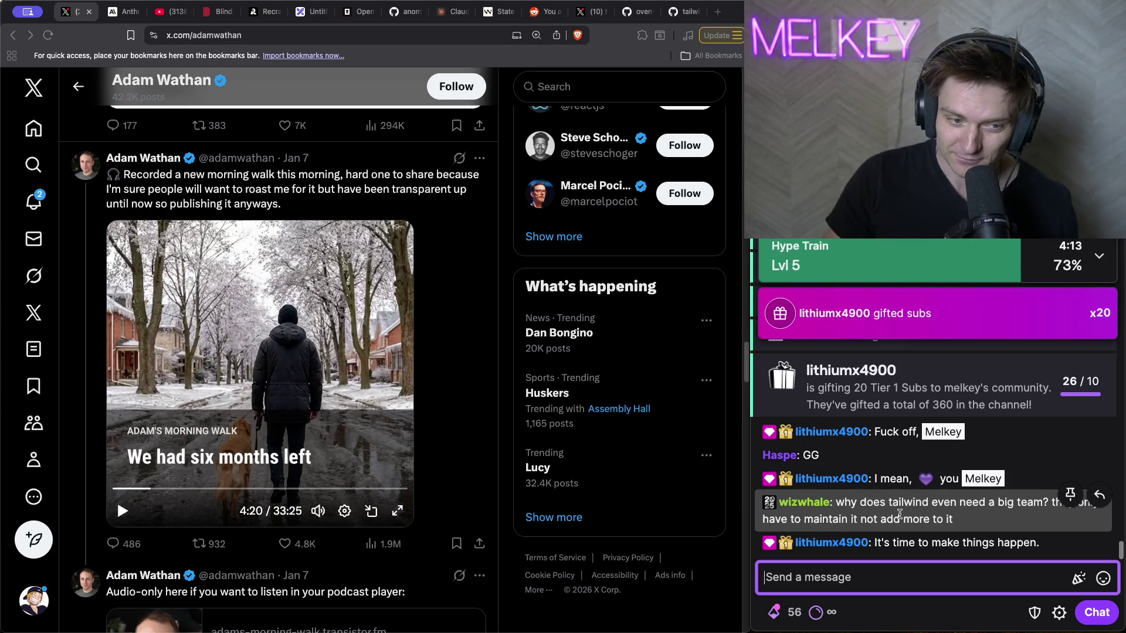
left_click_drag(1038, 542, 993, 562)
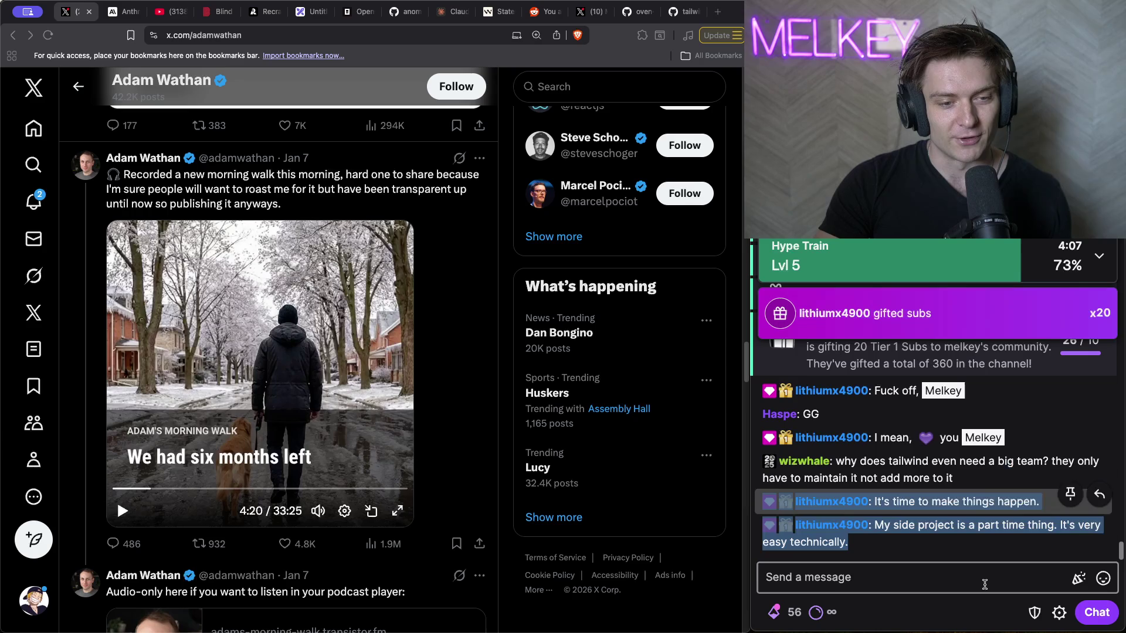
triple_click(903, 501)
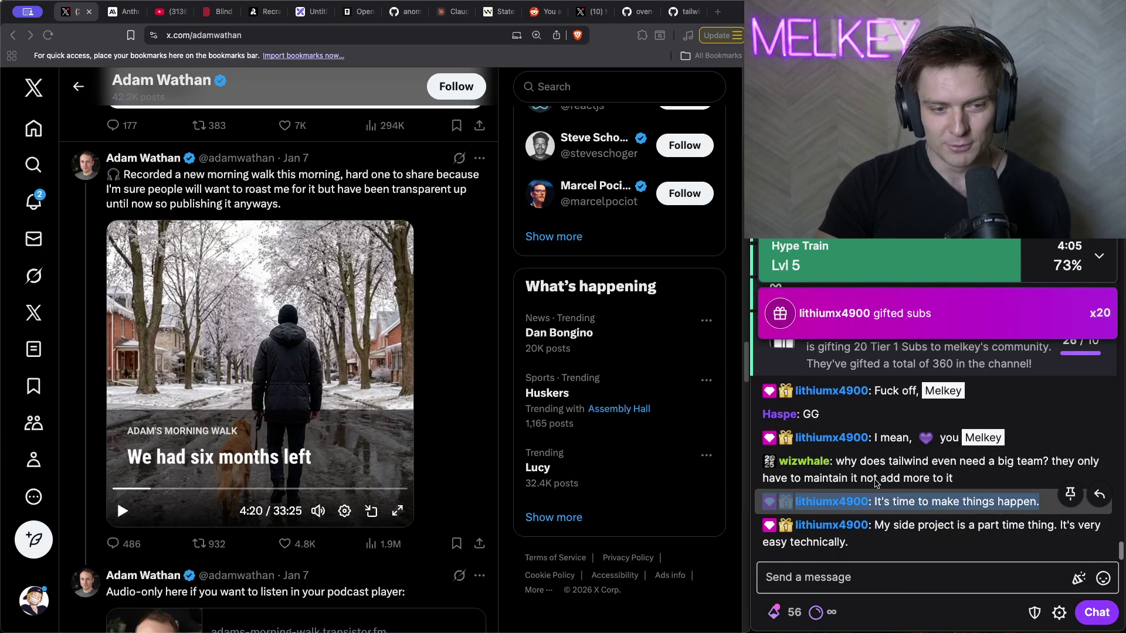
left_click(125, 12)
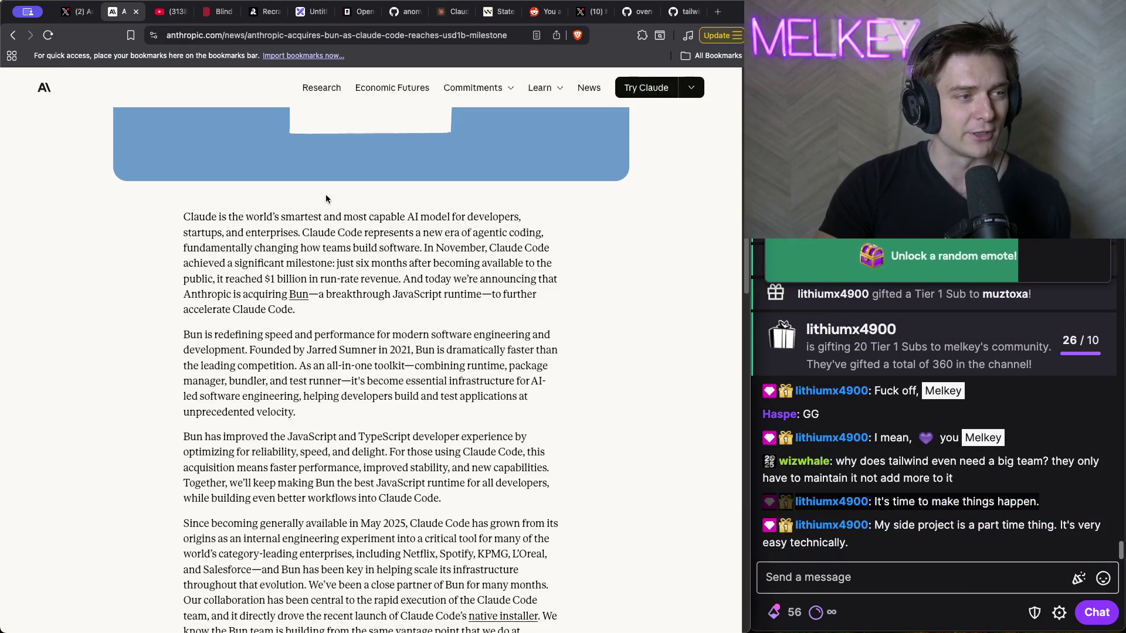
- Highlight the Anthropic article's Bun acquisition headline, then go back to the morning-walk tab
scroll(433, 420, "up", 7)
triple_click(229, 199)
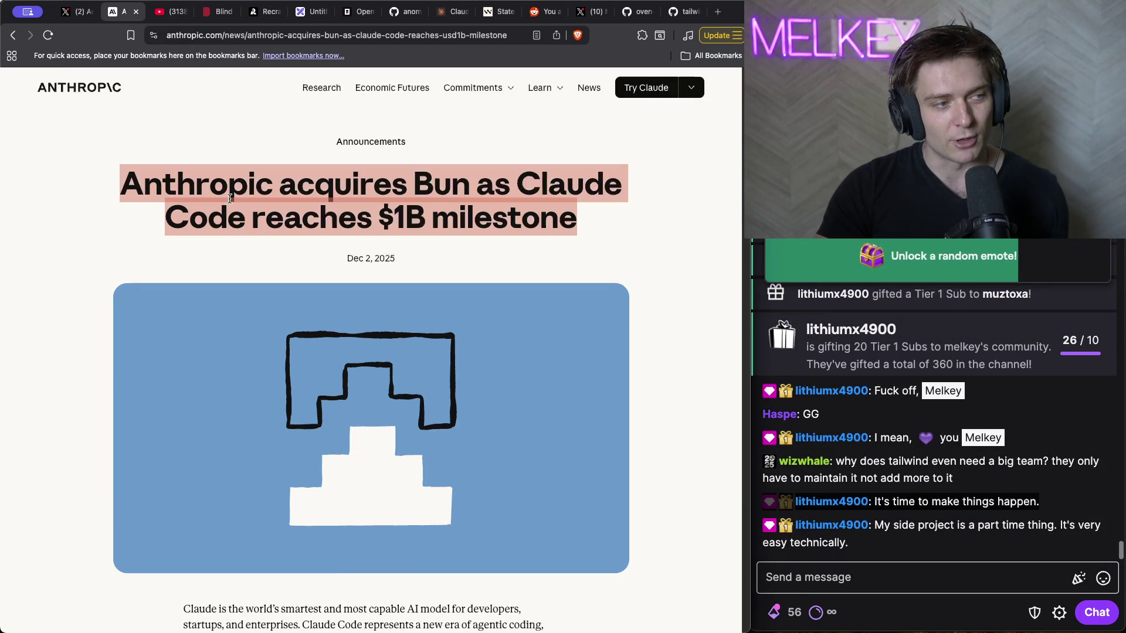
left_click(76, 12)
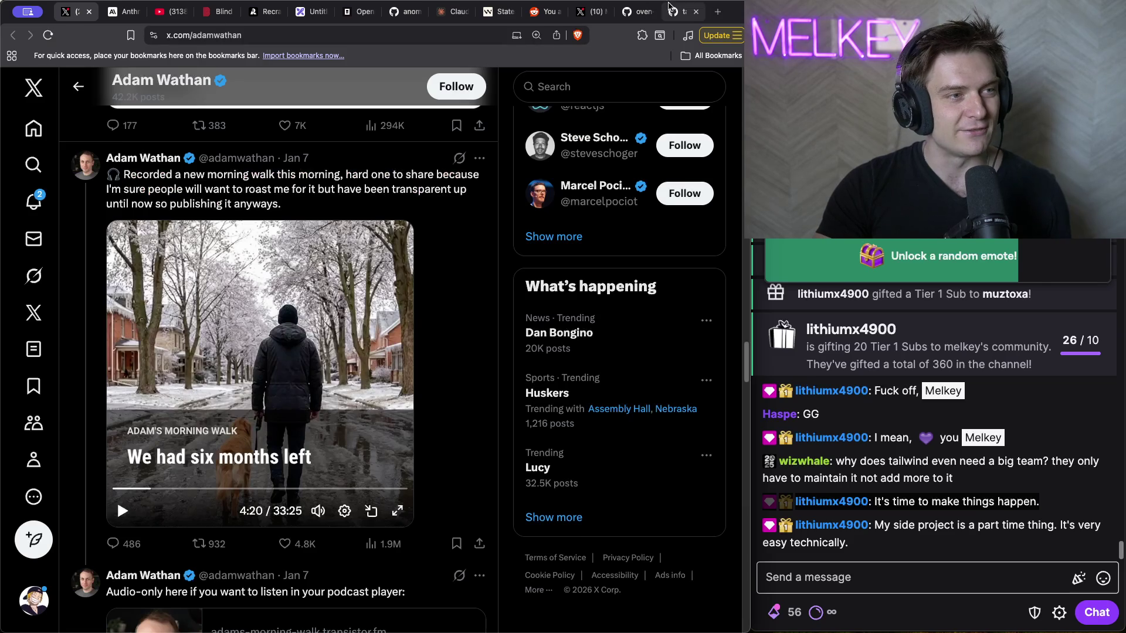
- Open the streamer's X profile and the 'OpenAI buying OpenCode' post
left_click(591, 12)
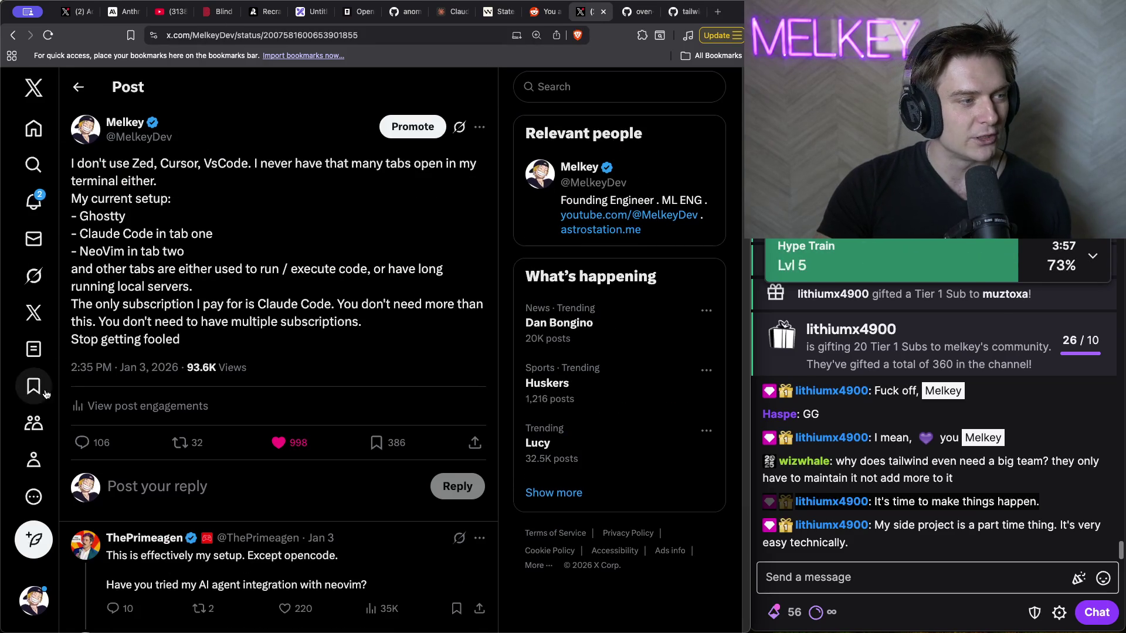
left_click(37, 459)
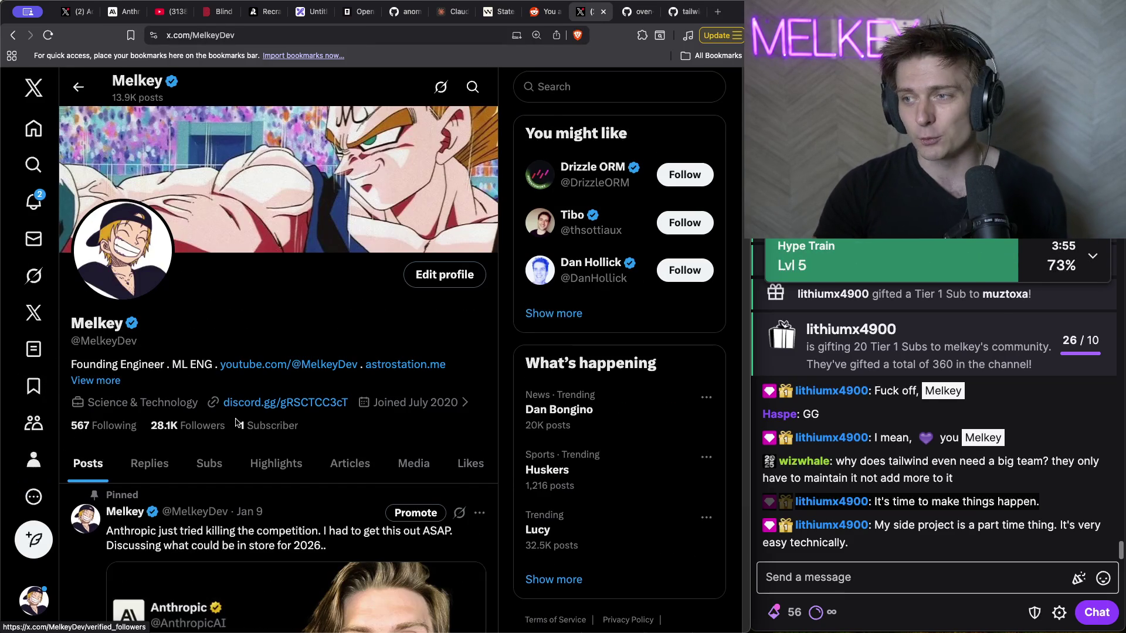
scroll(269, 365, "down", 8)
scroll(269, 364, "down", 2)
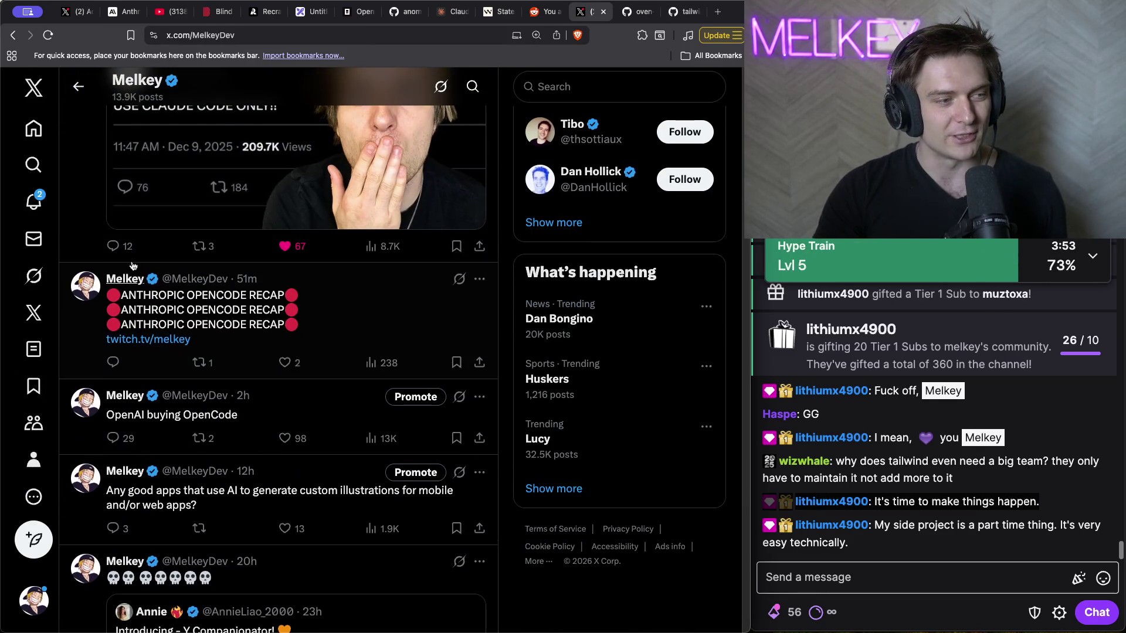
scroll(295, 325, "down", 1)
left_click(293, 325)
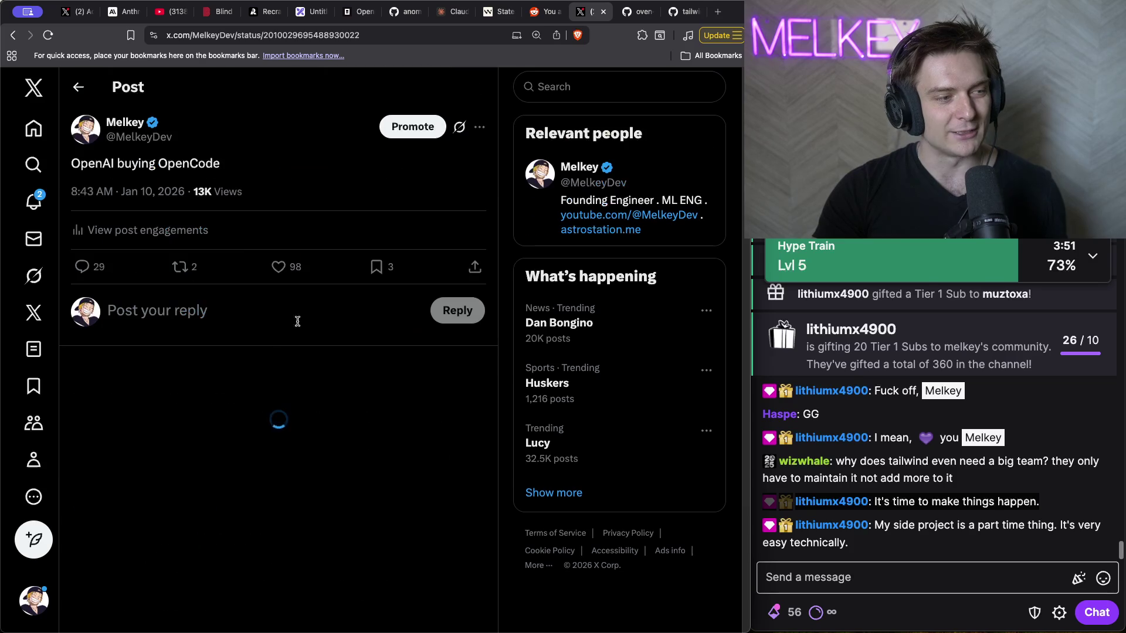
- Highlight the OpenAI buying OpenCode text, then return to the morning-walk post with Super+1
left_click_drag(71, 164, 256, 170)
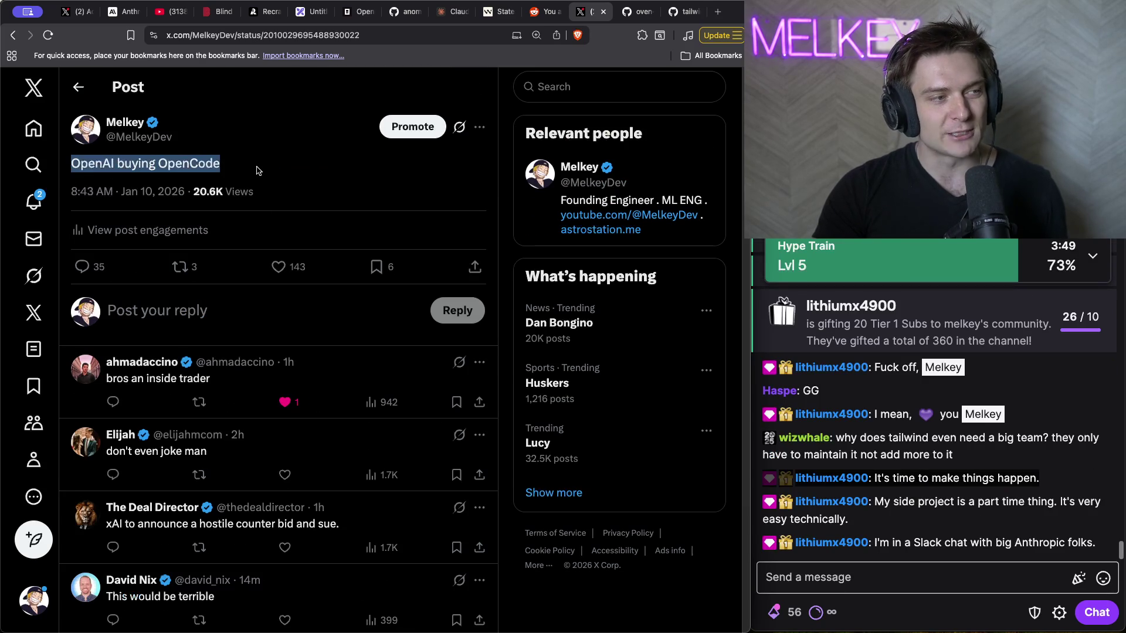
left_click(230, 170)
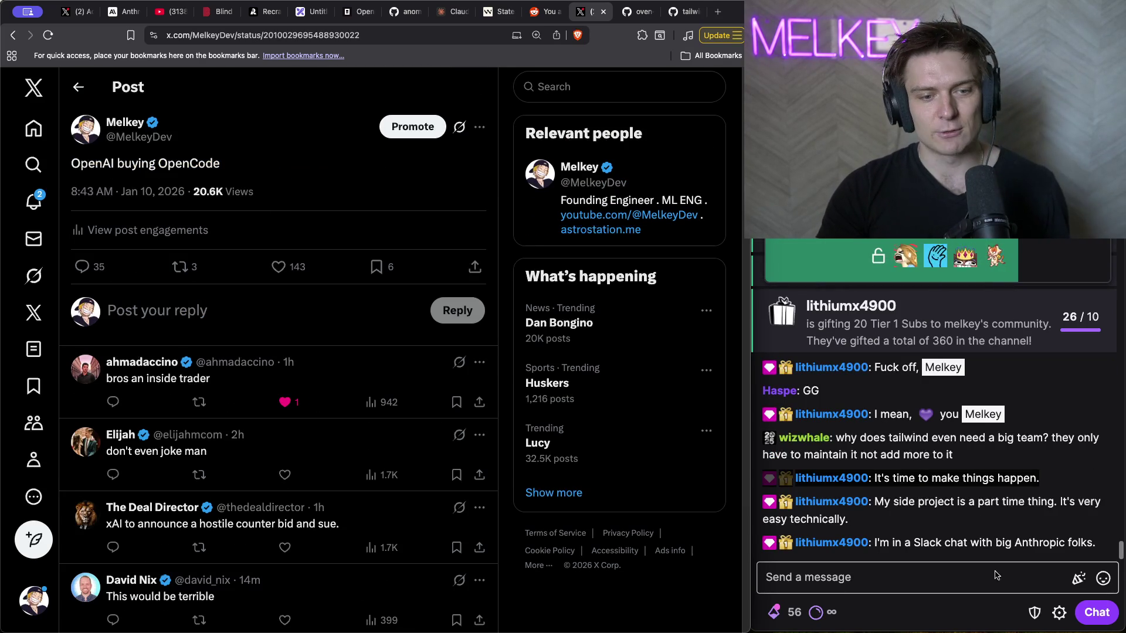
left_click(961, 577)
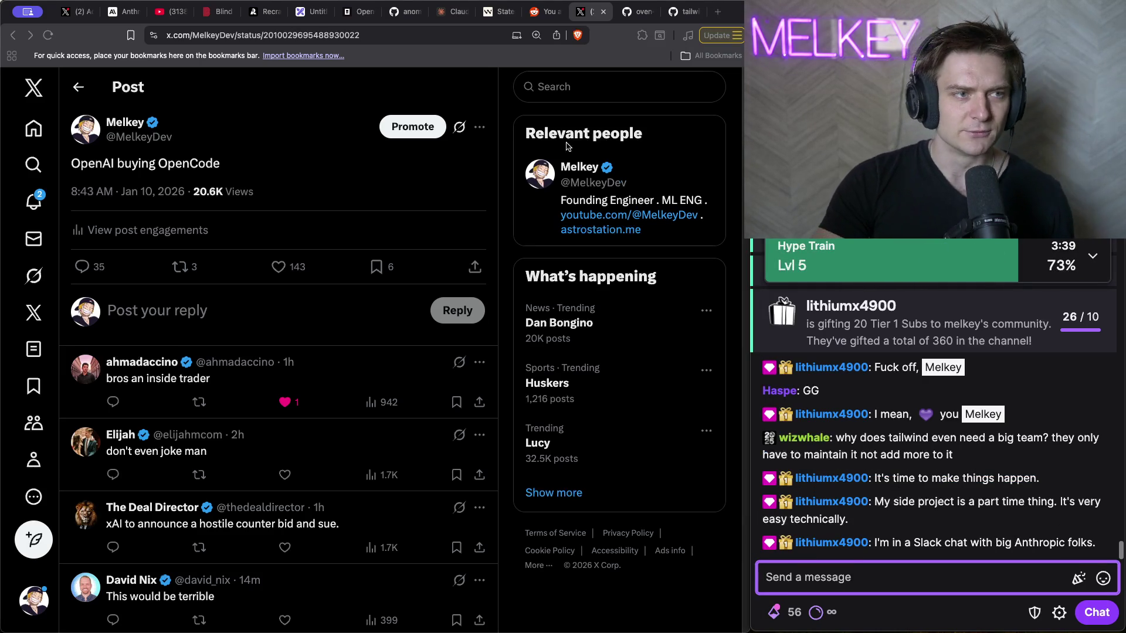
key("super+1")
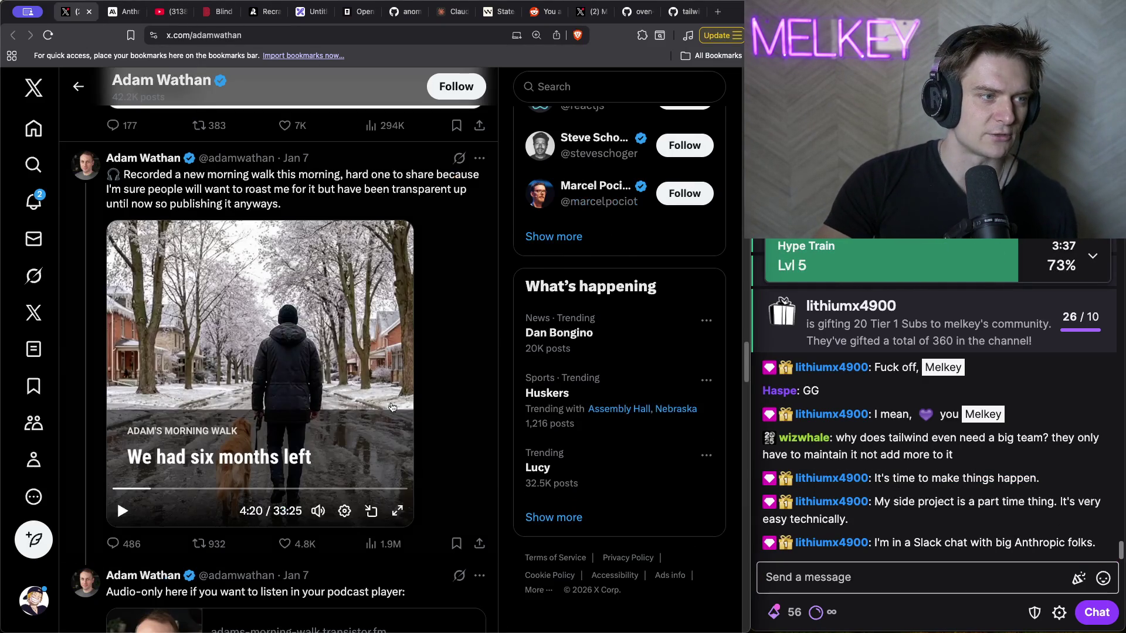
- Play the morning-walk video a few seconds past 4:20, then pause it
left_click(339, 334)
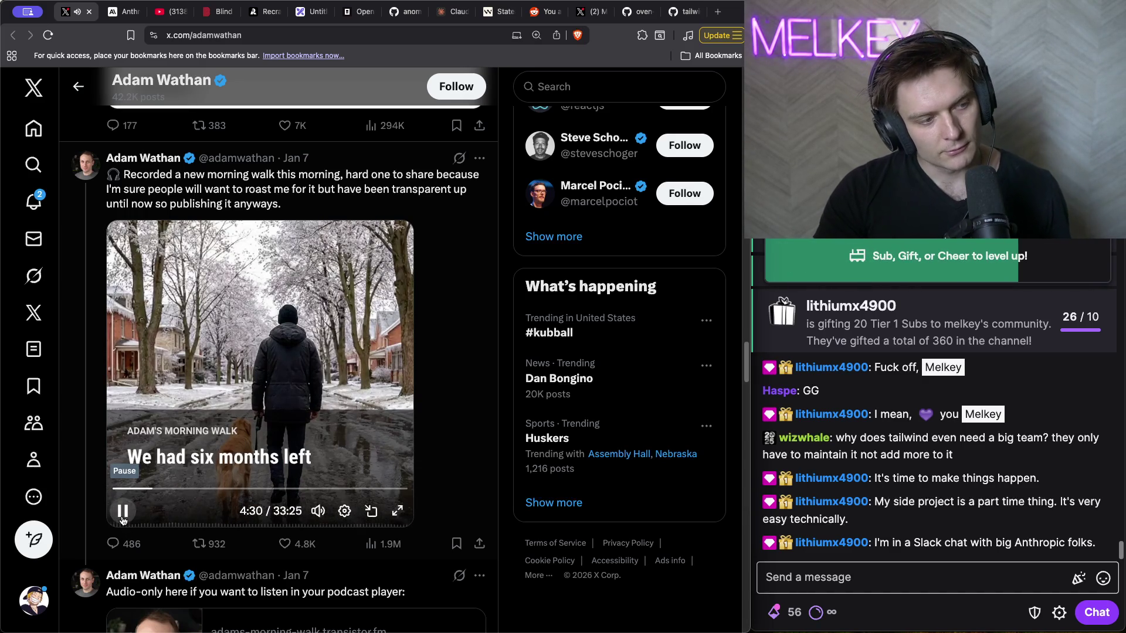
left_click(123, 519)
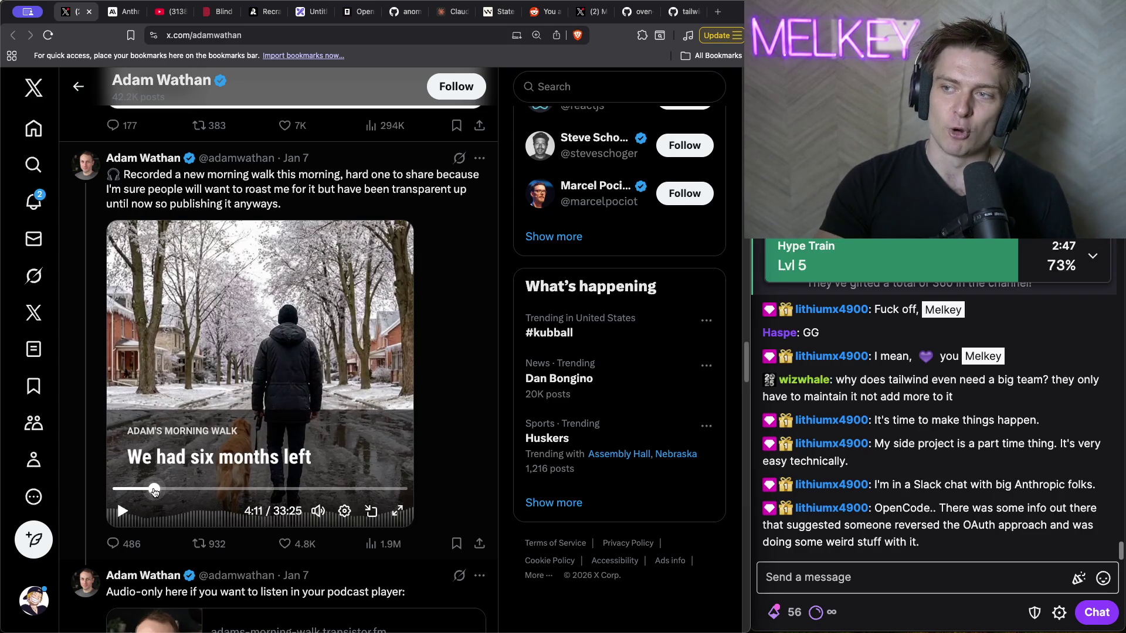
- Resume the morning-walk video while highlighting chat messages about OpenCode OAuth and 'If 75% is three people'
left_click(879, 577)
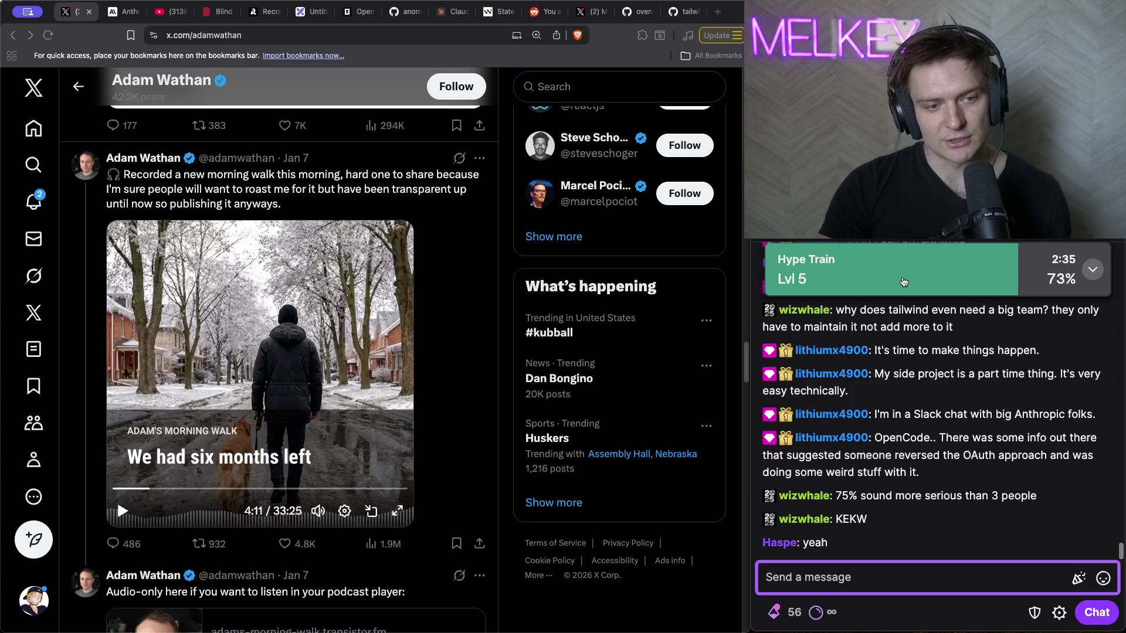
left_click_drag(944, 478, 906, 437)
left_click(122, 511)
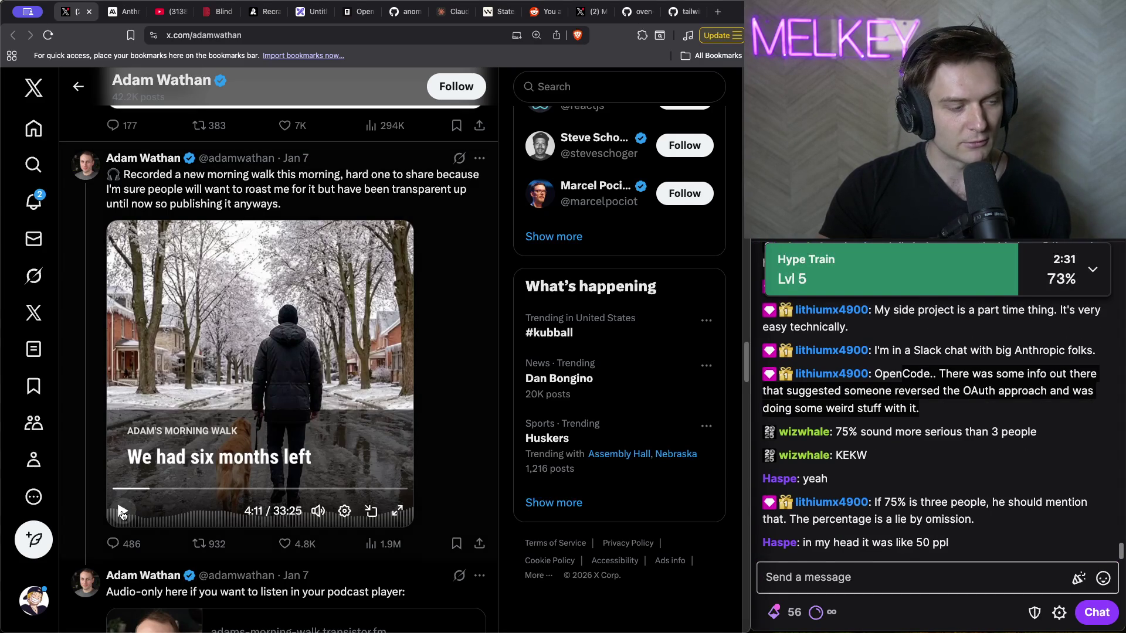
left_click(940, 593)
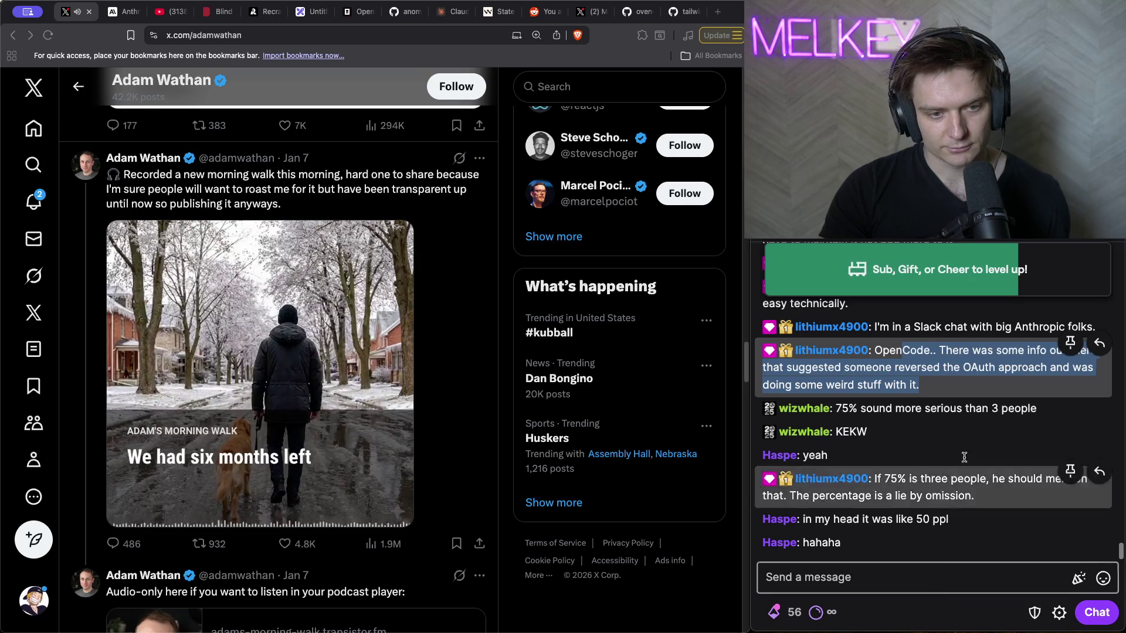
triple_click(960, 502)
left_click(955, 575)
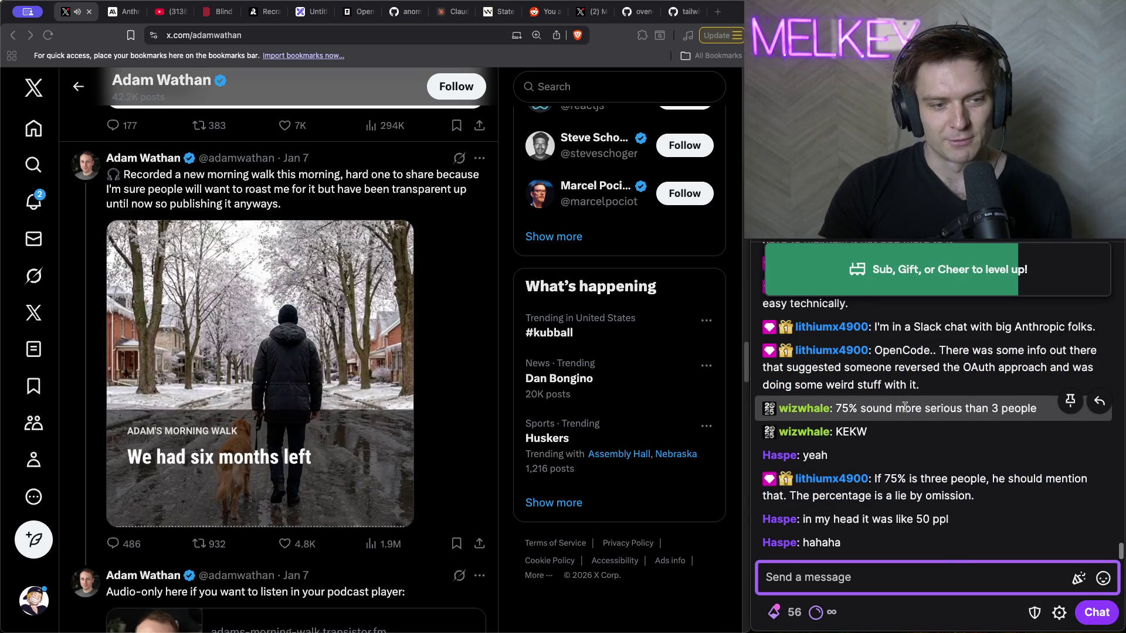
left_click_drag(975, 496, 875, 472)
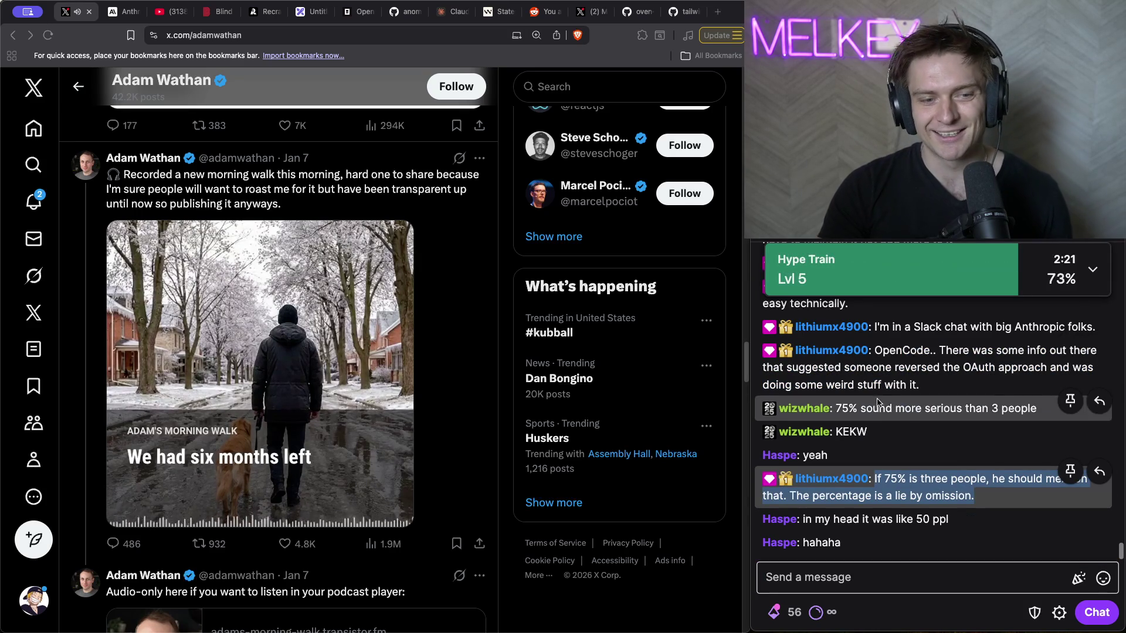
left_click(894, 582)
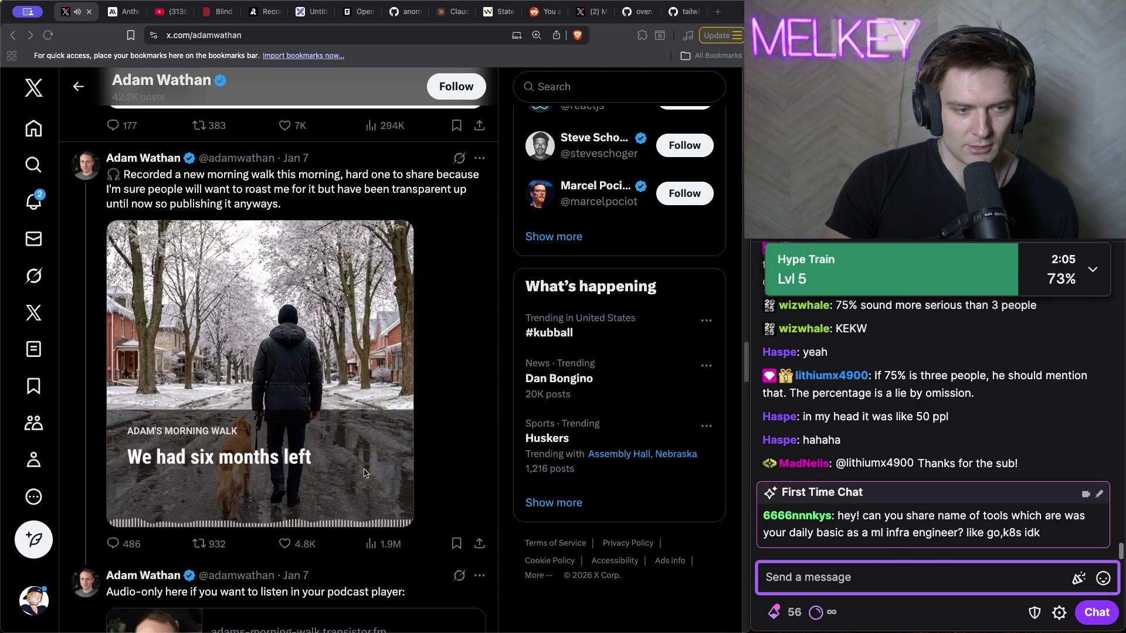
- Pause the morning-walk video at 5:21 and open a new browser tab
left_click(170, 446)
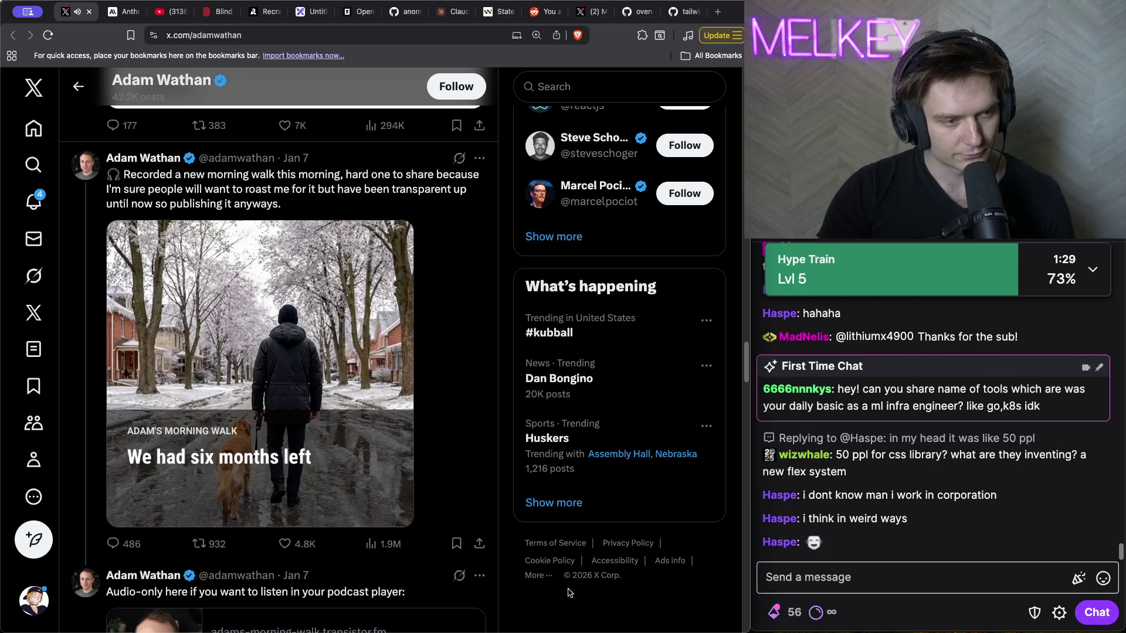
left_click(917, 579)
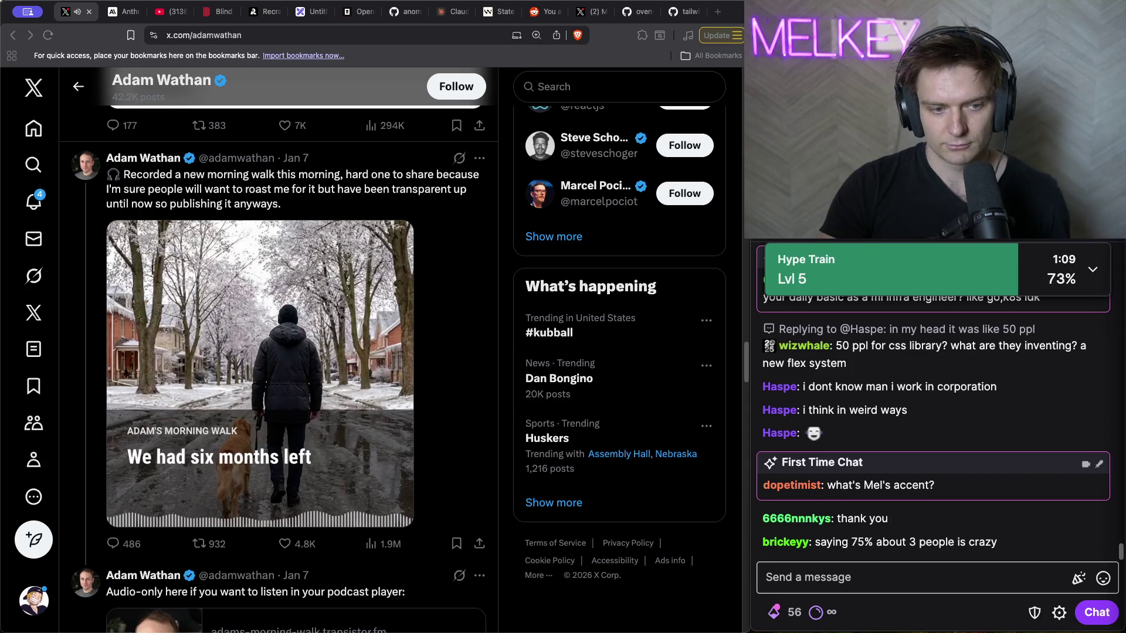
left_click(844, 574)
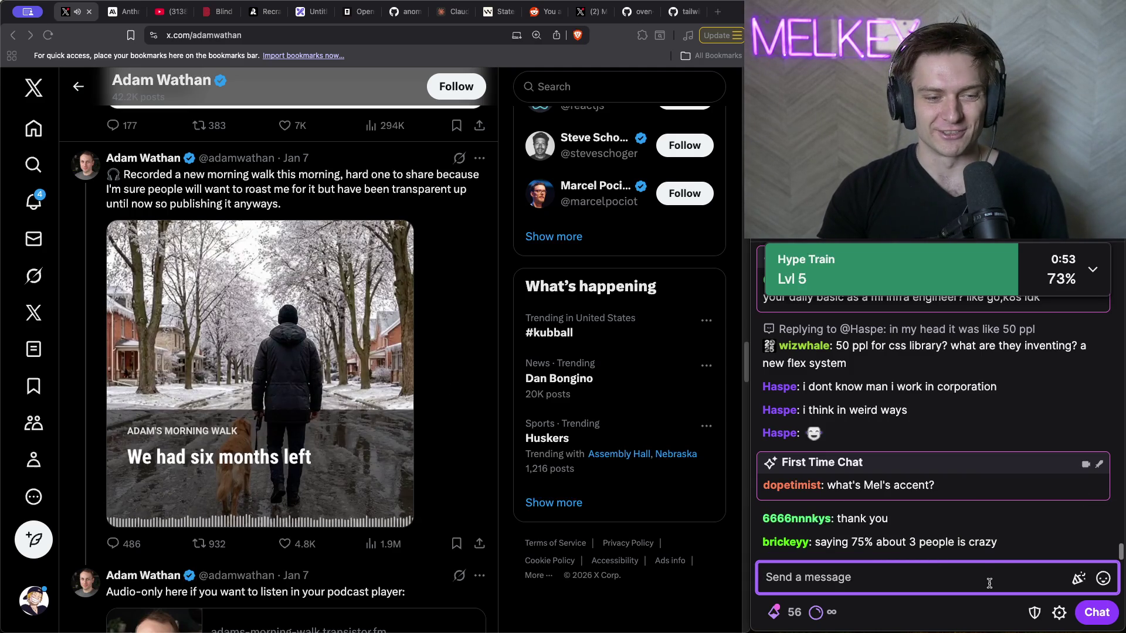
left_click(152, 492)
left_click(157, 502)
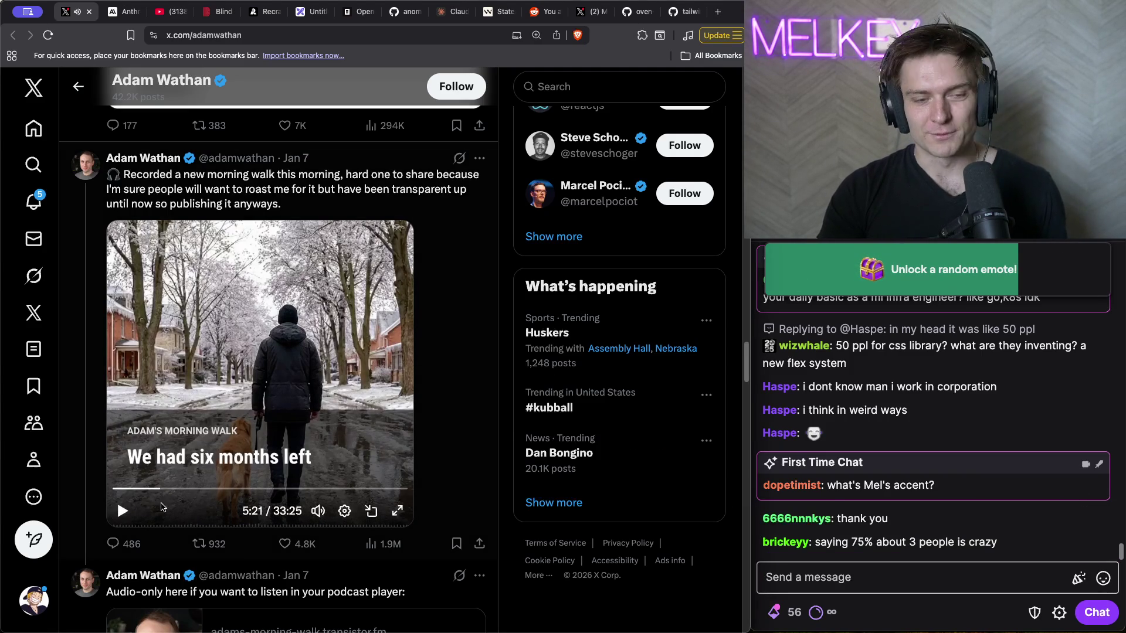
left_click(718, 12)
type("layoffs.fy")
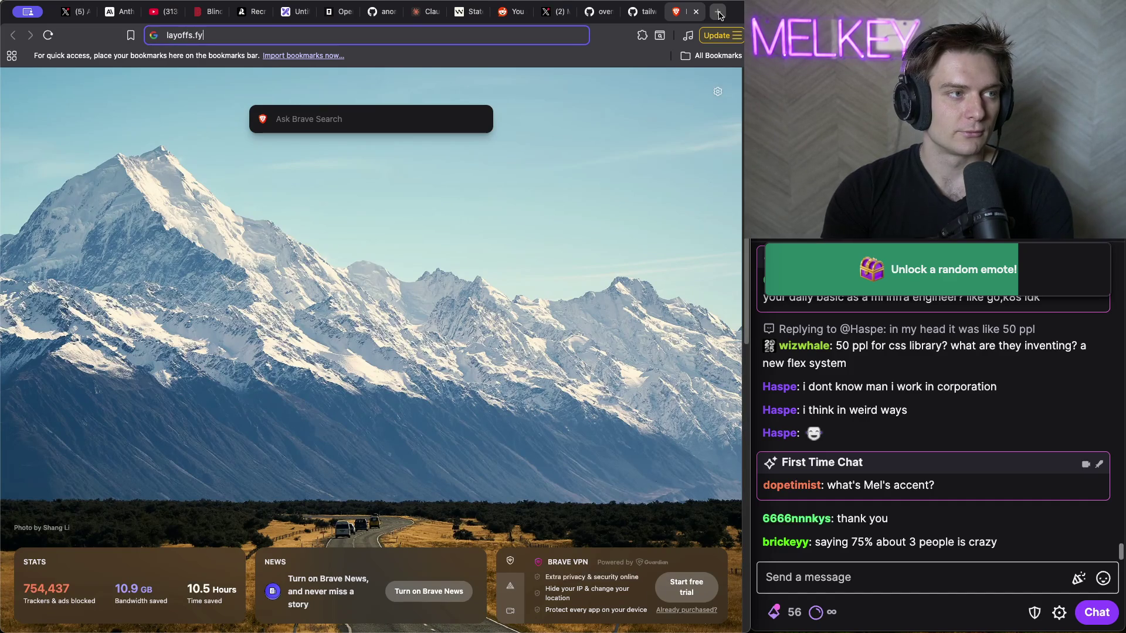
- Load layoffs.fyi, scroll its 2025 Tech Layoffs table, then close the tab to return to X
type("i")
key("Return")
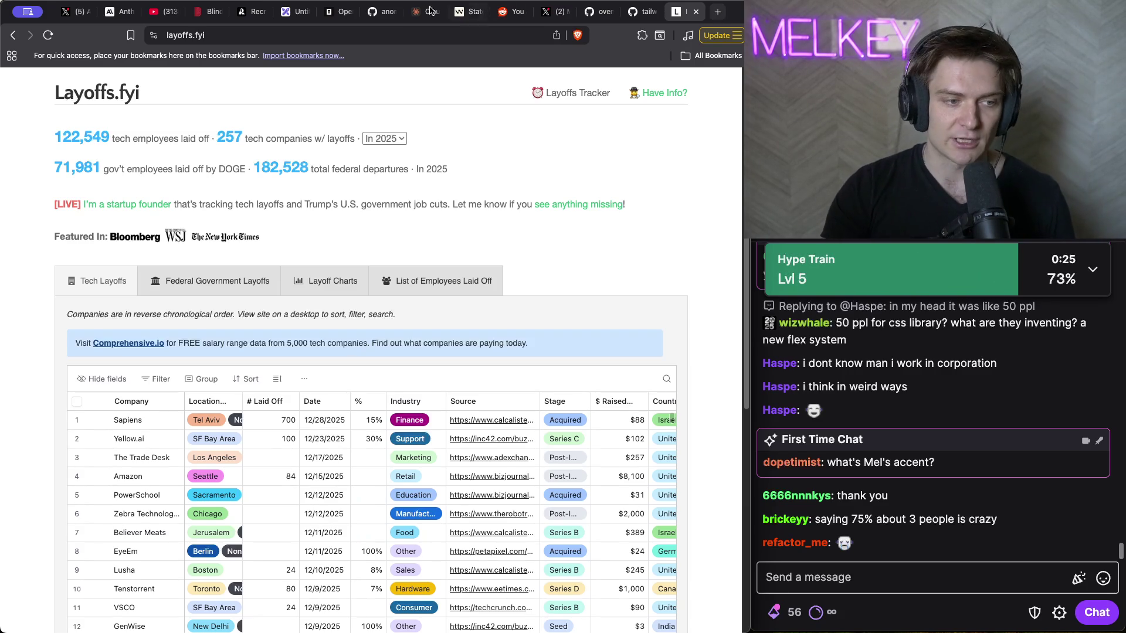
scroll(257, 511, "down", 2)
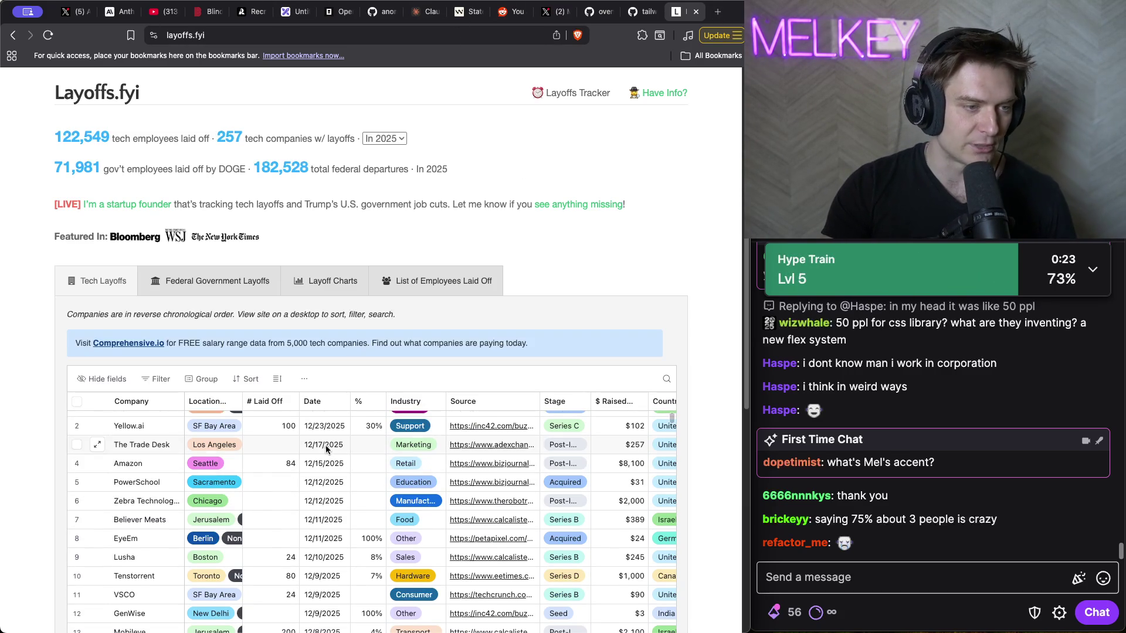
scroll(80, 535, "up", 2)
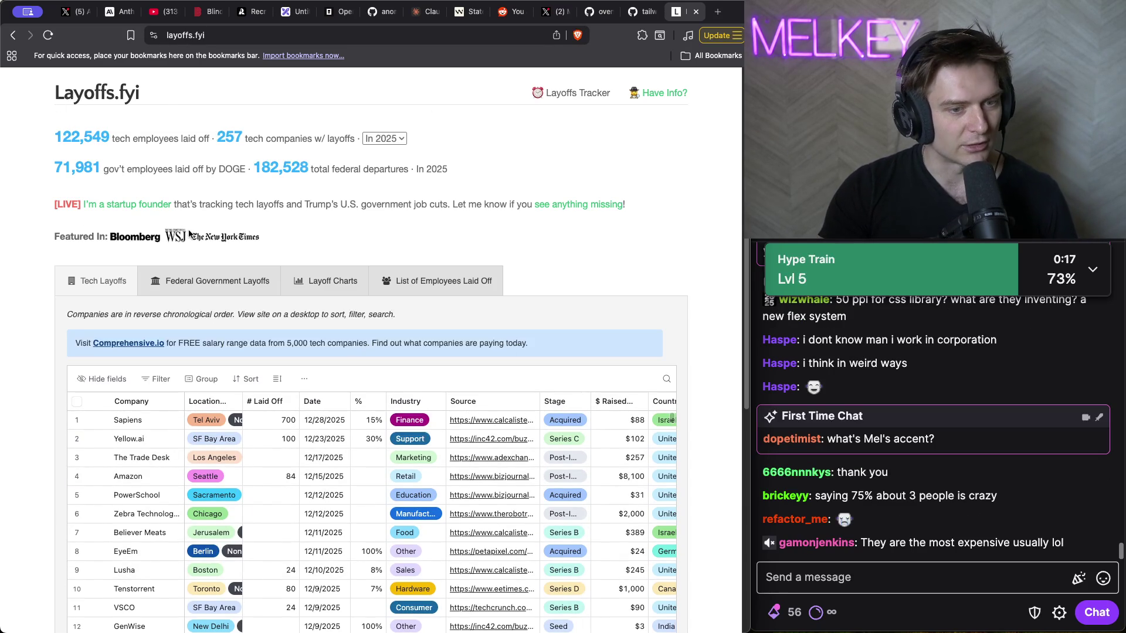
left_click(696, 13)
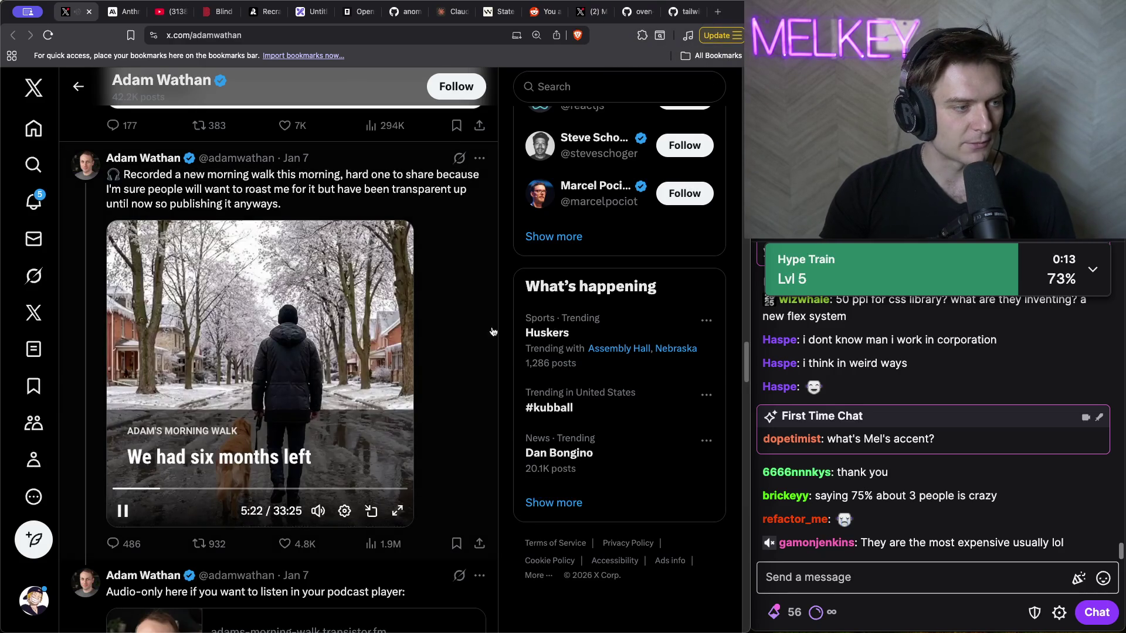
- Pause the X morning walk video and load levels.fyi in a new tab
left_click(299, 388)
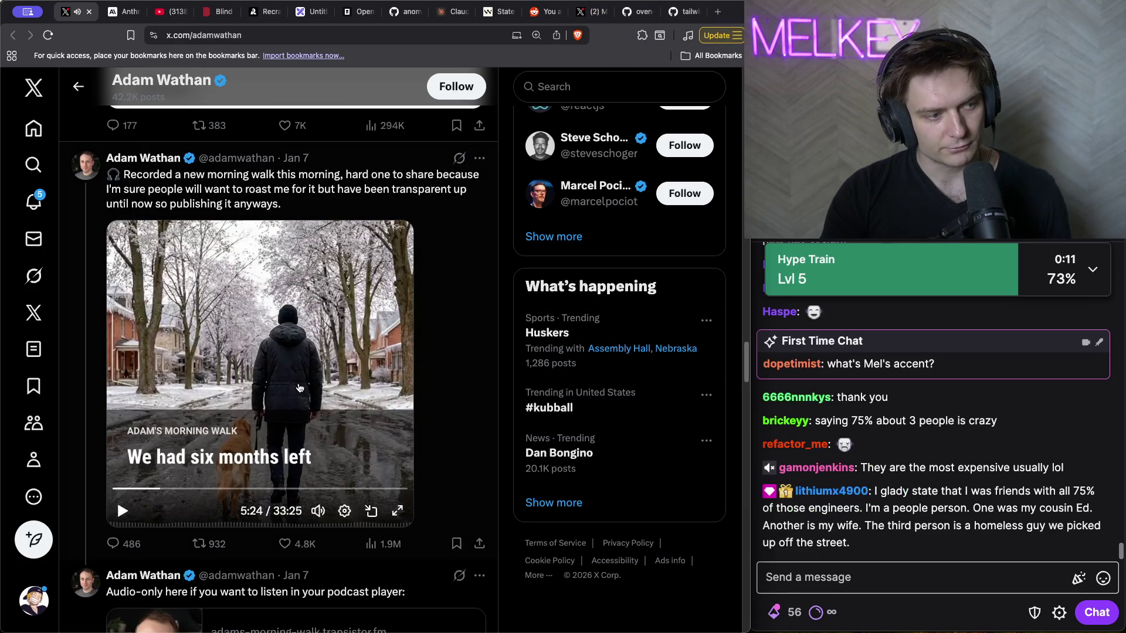
key("ctrl+t")
type("levels.fyi")
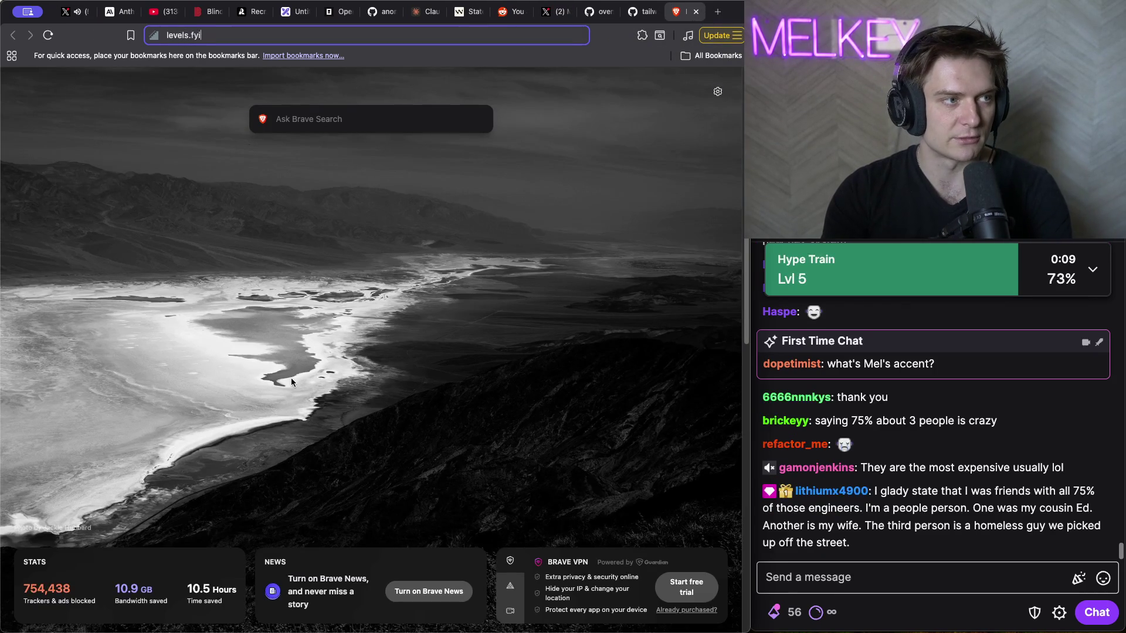
key("Return")
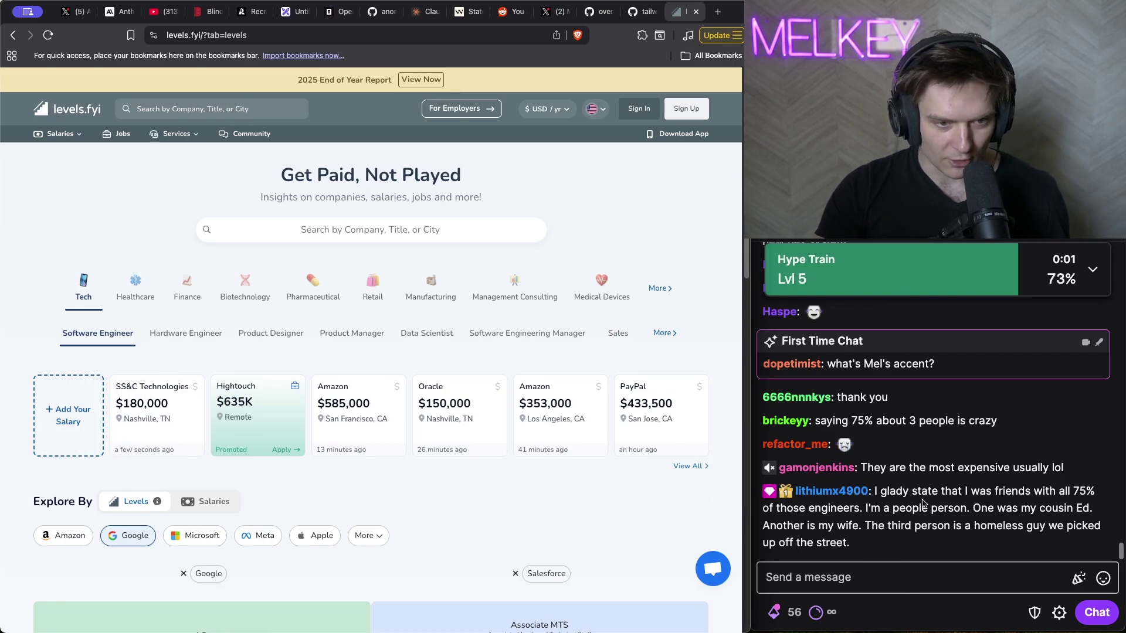
- Dismiss the app popup, search 'anthro' and open Anthropic's salaries page
mouse_move(907, 552)
left_mouse_down()
mouse_move(861, 527)
mouse_move(872, 491)
left_mouse_up()
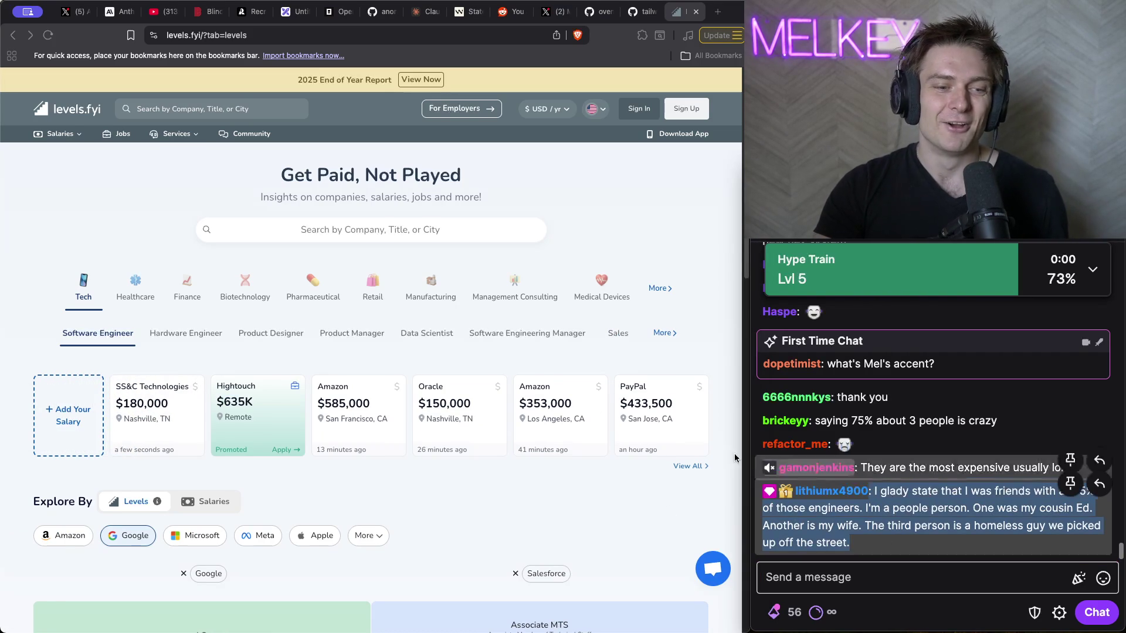
scroll(452, 342, "down", 2)
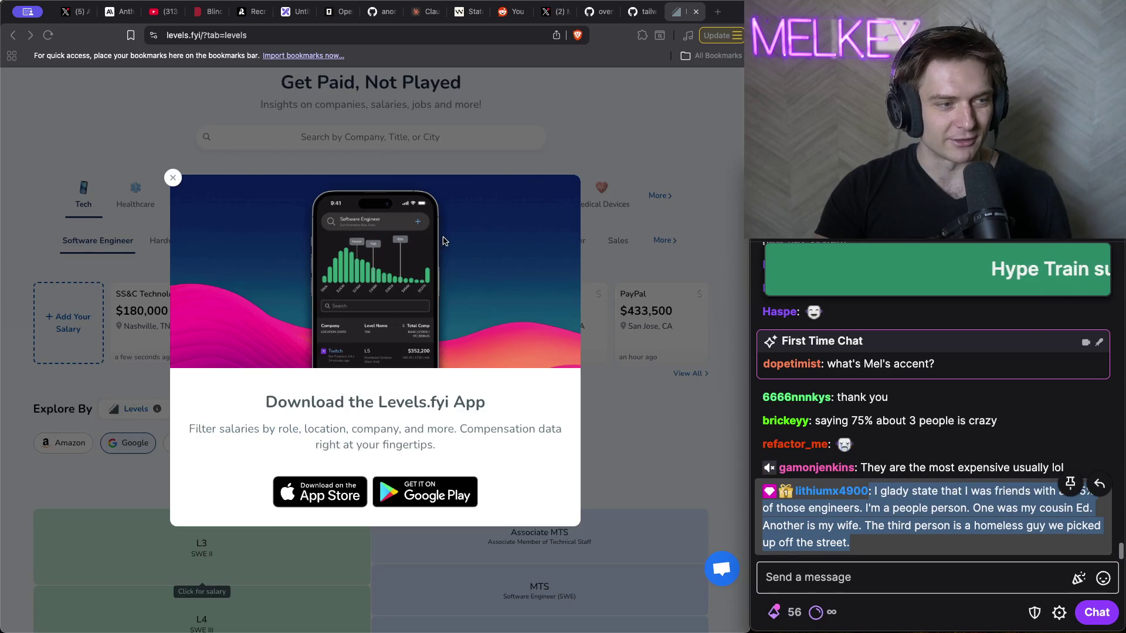
left_click(172, 177)
left_click(306, 139)
type("anthro")
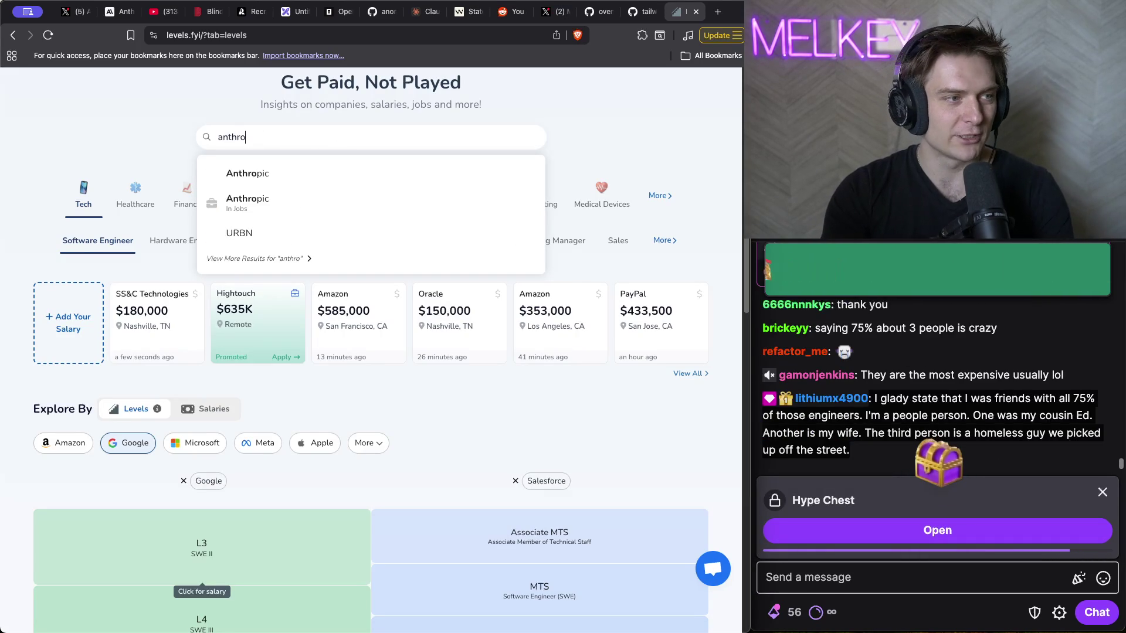
left_click(256, 174)
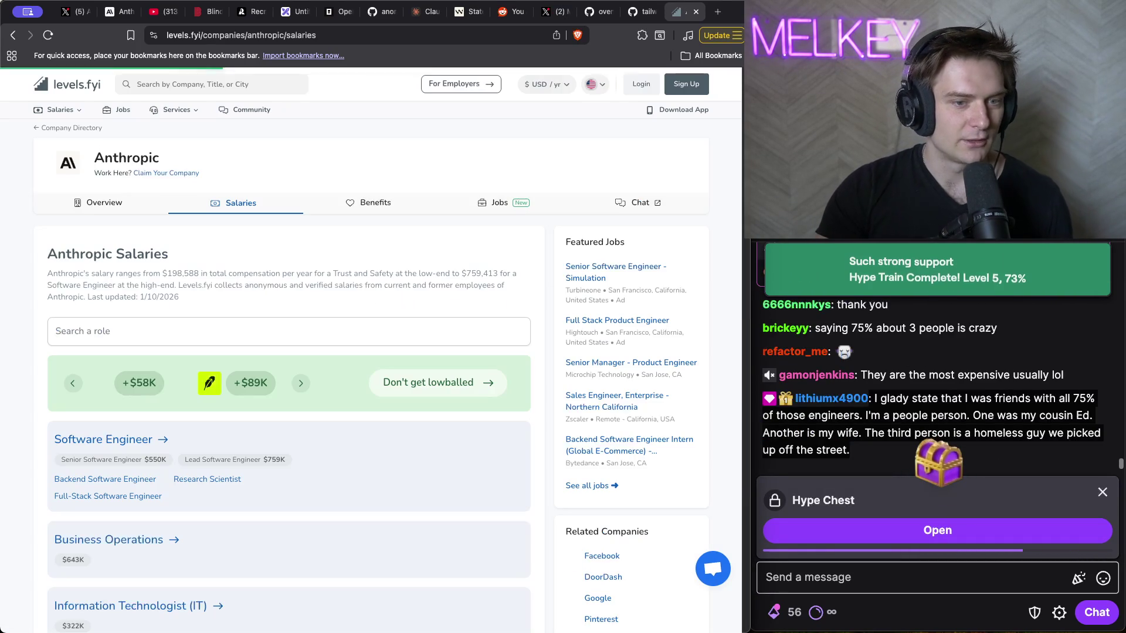
- Send the 'Choo Chooo' hype chest reward message in the stream chat
left_click(977, 533)
left_click(977, 537)
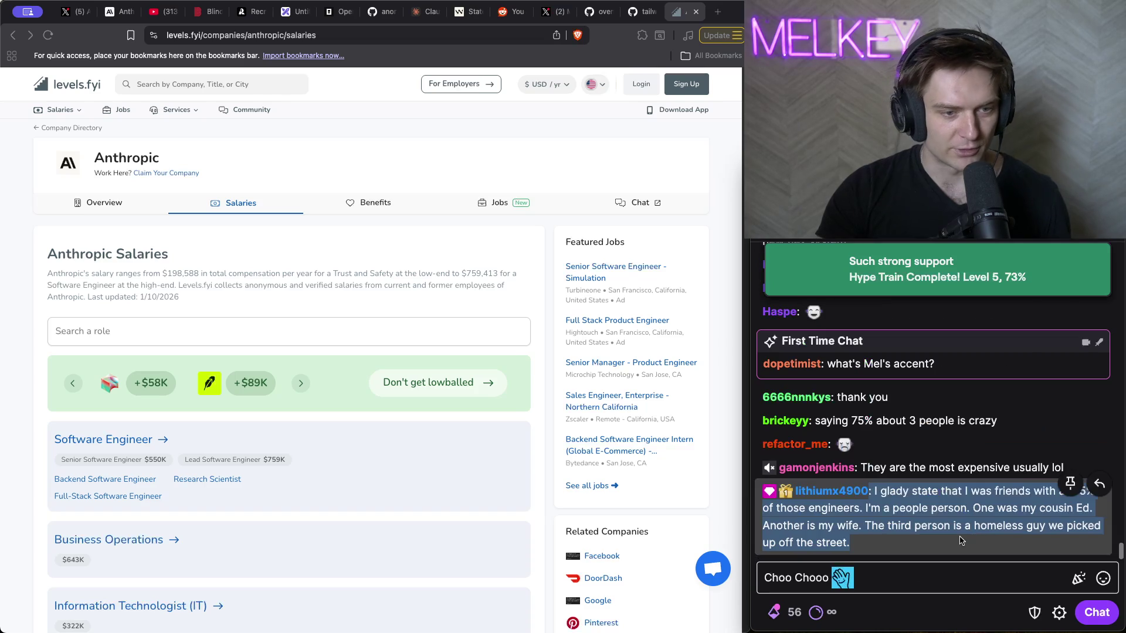
key("Return")
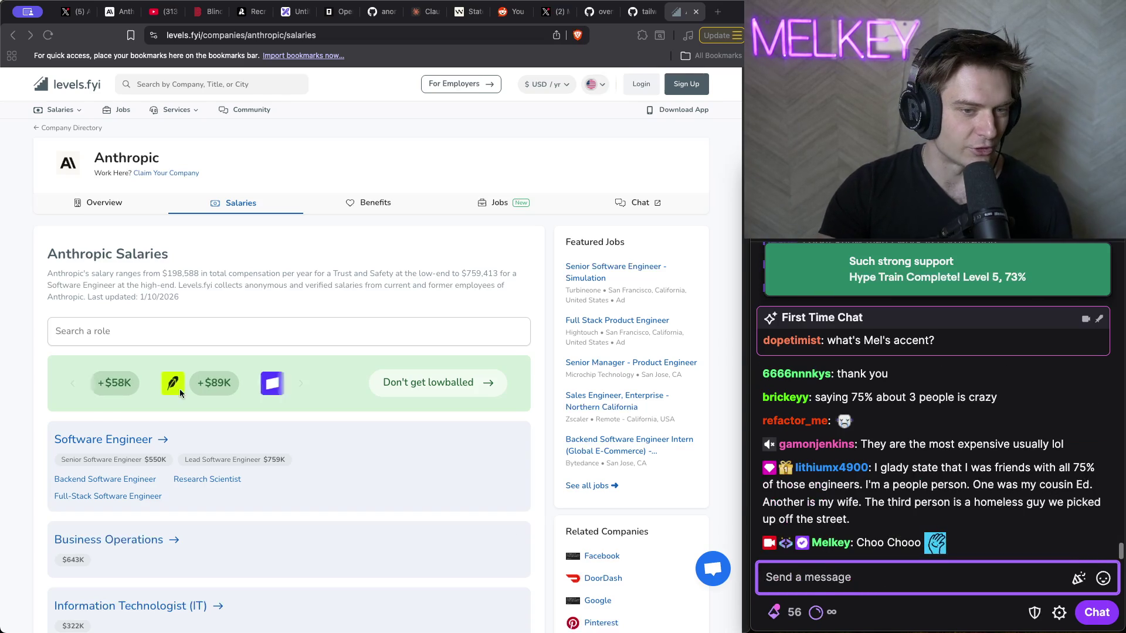
- View Anthropic's Software Engineer salary levels table on Levels.fyi
scroll(307, 402, "down", 2)
left_click(306, 402)
scroll(282, 285, "down", 2)
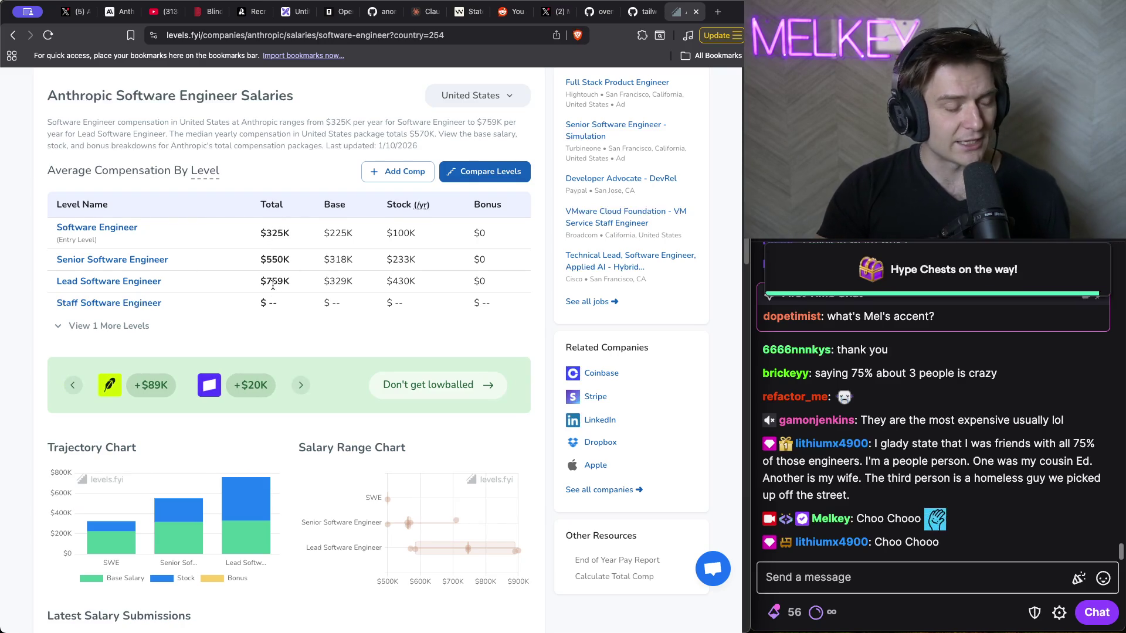
scroll(263, 280, "down", 1)
scroll(262, 279, "down", 5)
- Go back to Anthropic's salaries overview and open Software Engineering Manager salaries
key("super+bracketleft")
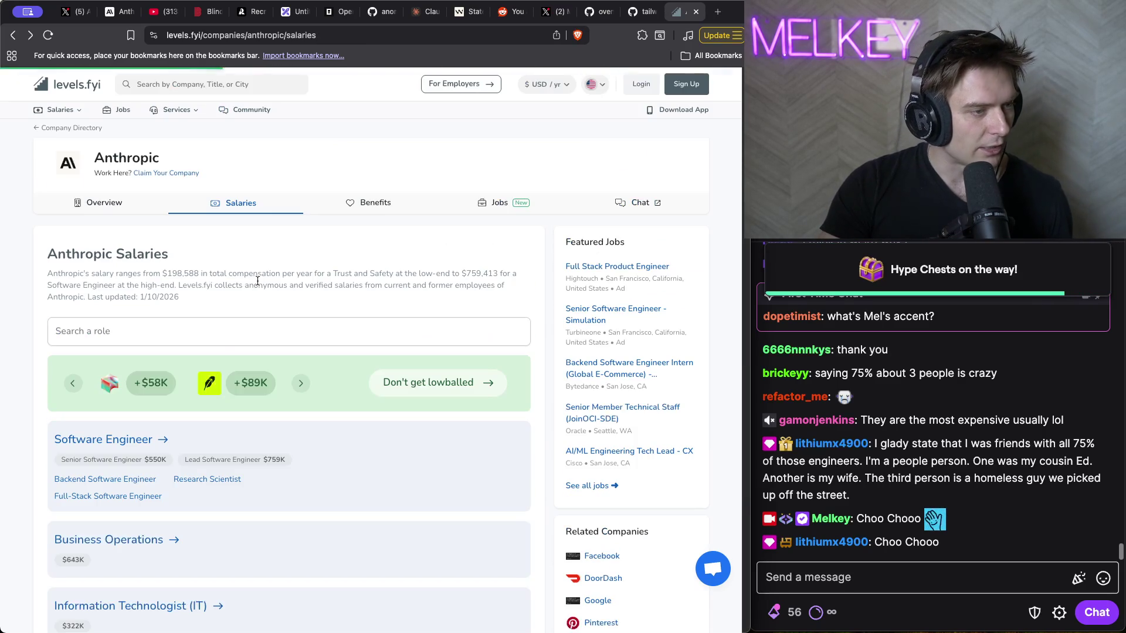
scroll(193, 369, "down", 4)
scroll(344, 361, "down", 4)
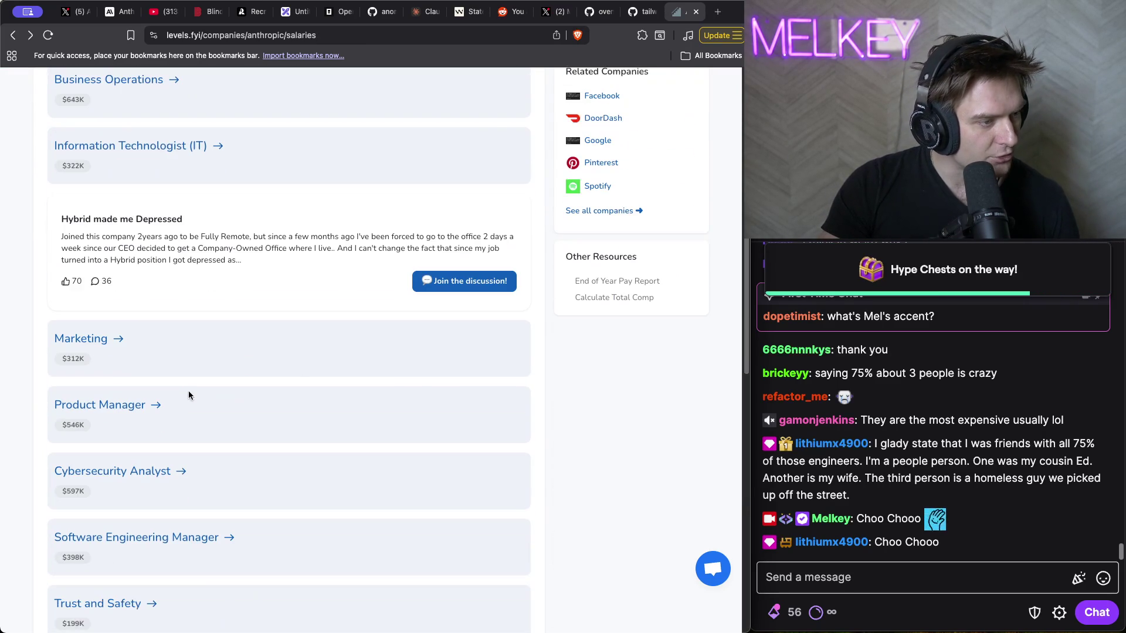
scroll(254, 402, "down", 2)
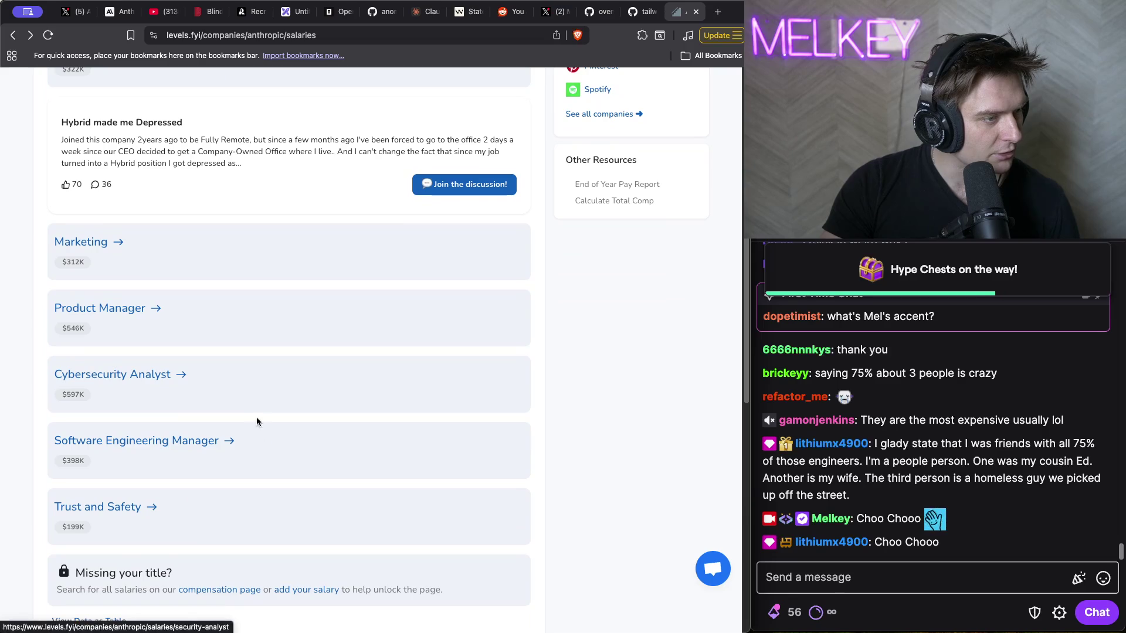
left_click(280, 444)
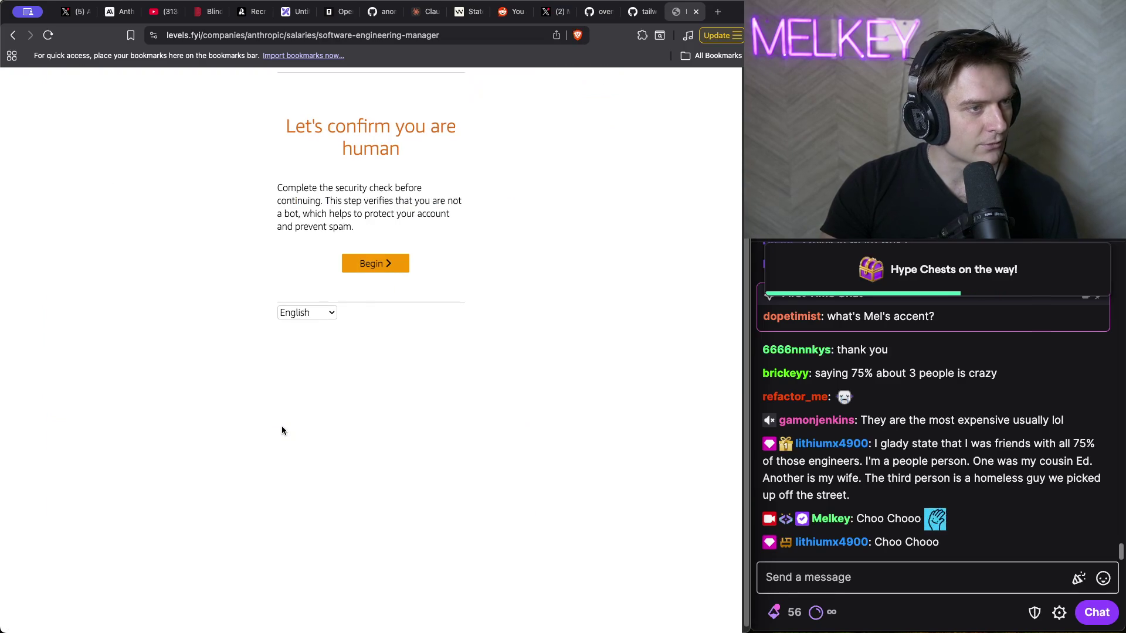
- Begin the human check, select the bag pictures and submit them
left_click(363, 267)
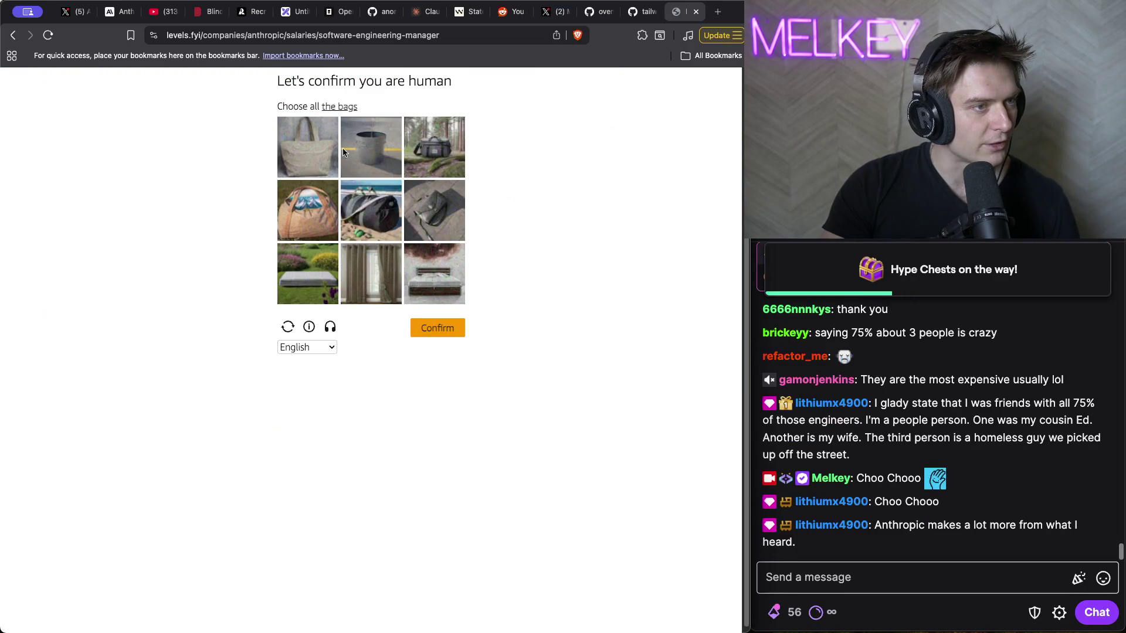
left_click(313, 151)
left_click(414, 147)
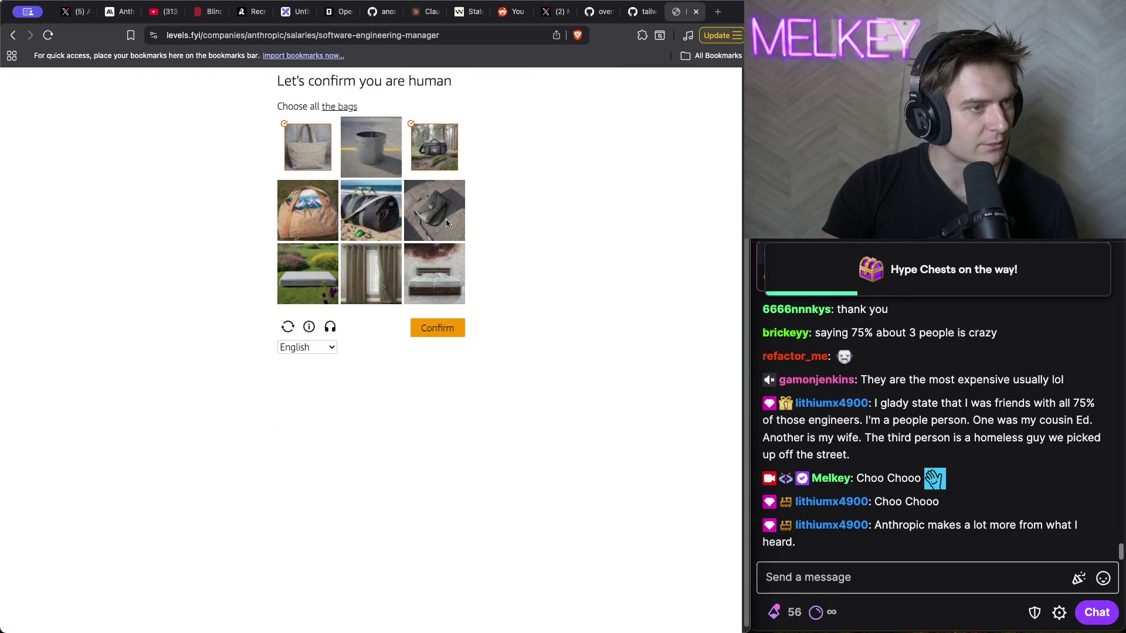
left_click(391, 229)
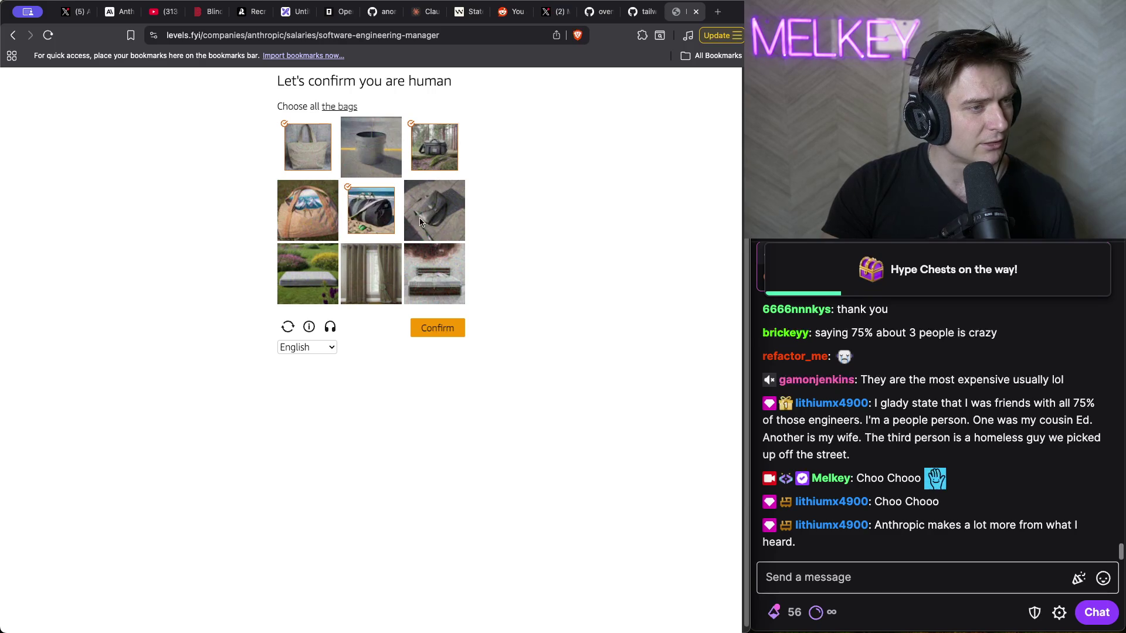
left_click(450, 331)
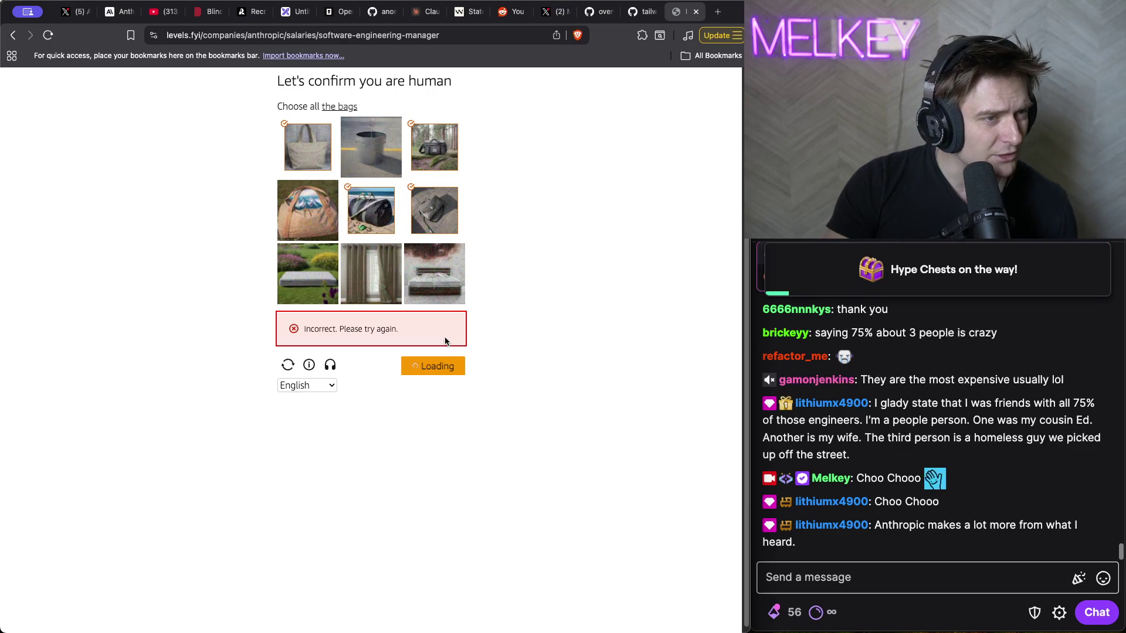
- Select the remaining bag and clock pictures and confirm to pass the check
left_click(311, 232)
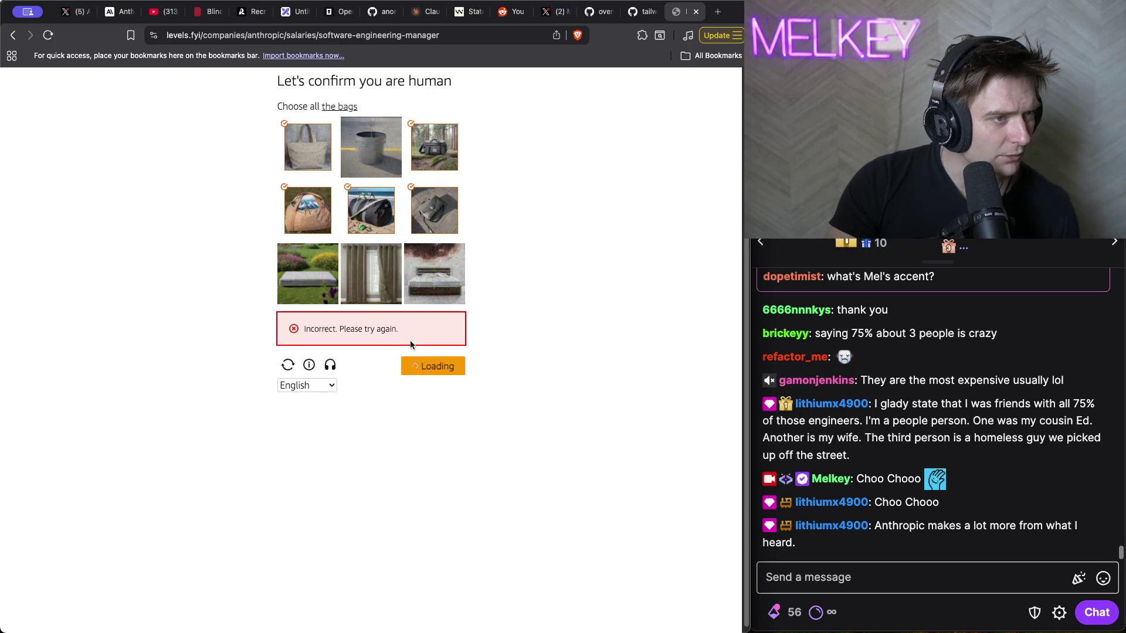
left_click(421, 364)
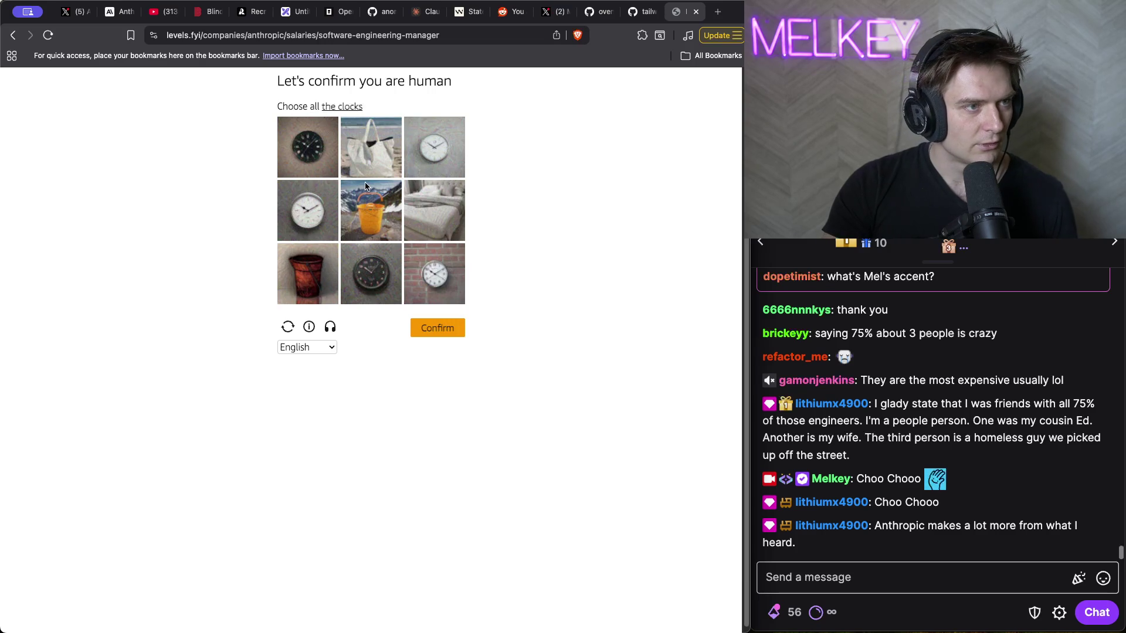
left_click(333, 164)
left_click(433, 149)
left_click(433, 274)
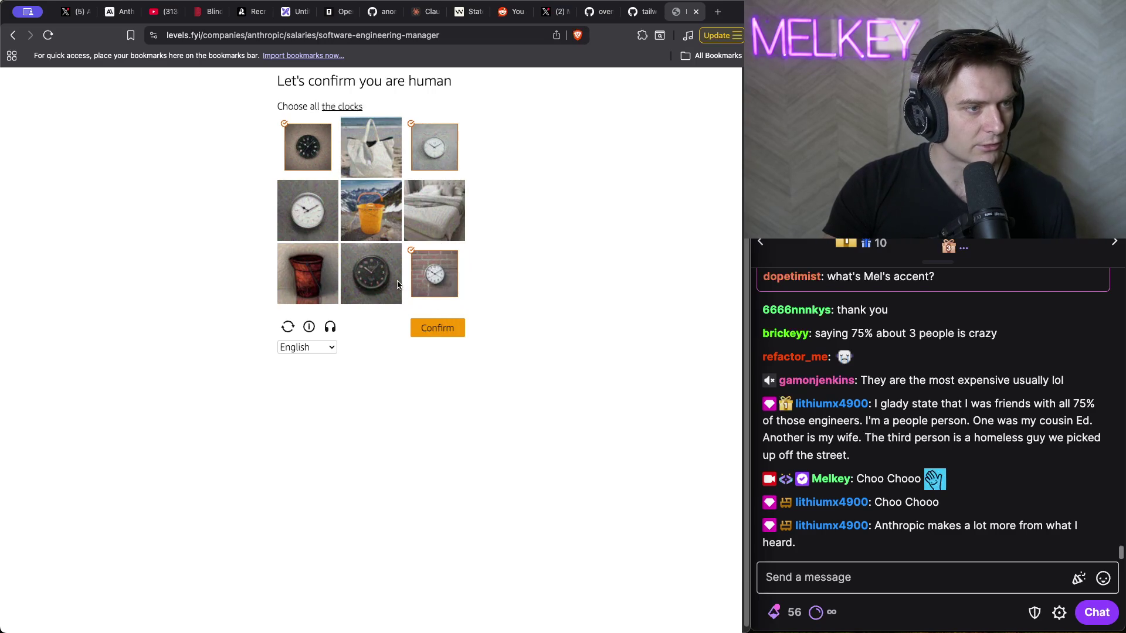
left_click(376, 276)
left_click(308, 211)
left_click(414, 326)
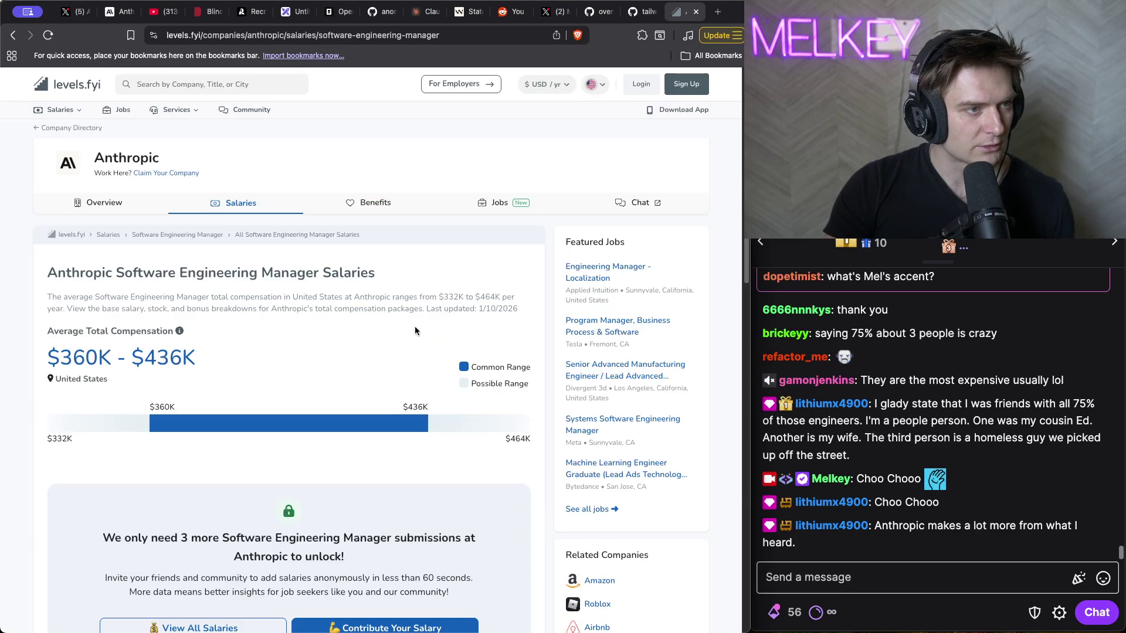
- Return to Anthropic's full salaries list on Levels.fyi
scroll(324, 291, "down", 10)
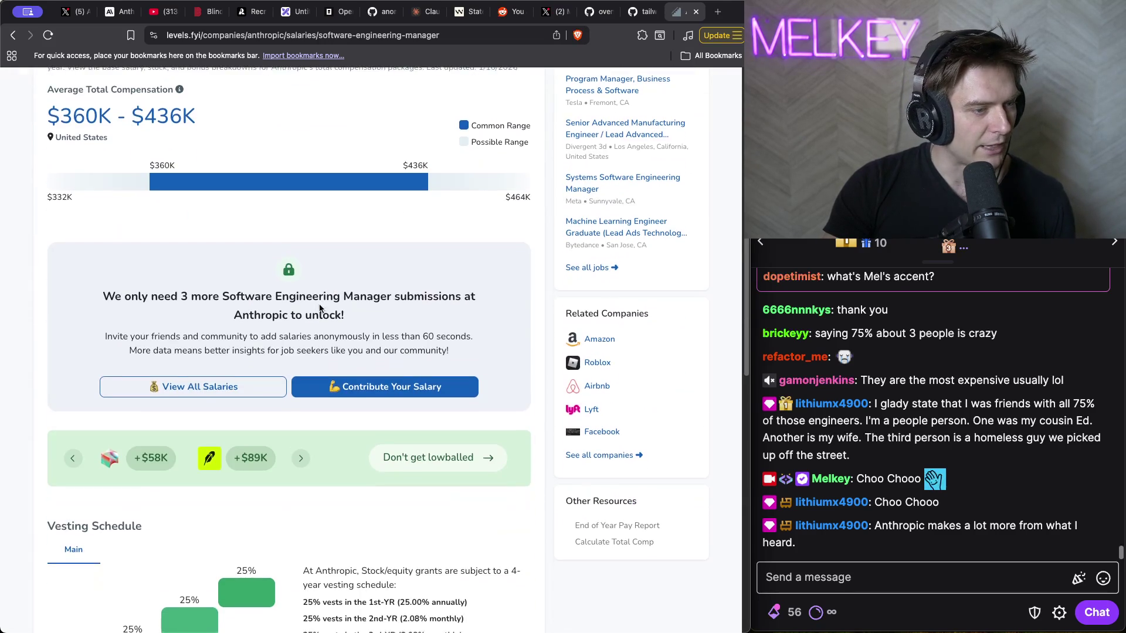
scroll(147, 216, "up", 6)
left_click_drag(164, 130, 48, 130)
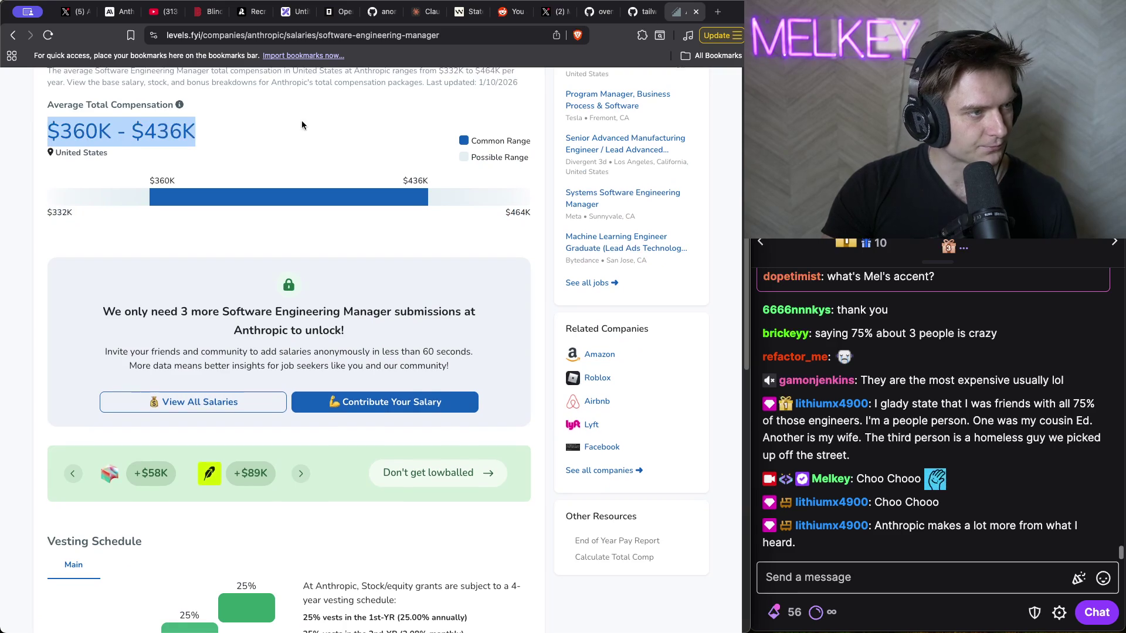
scroll(303, 127, "up", 4)
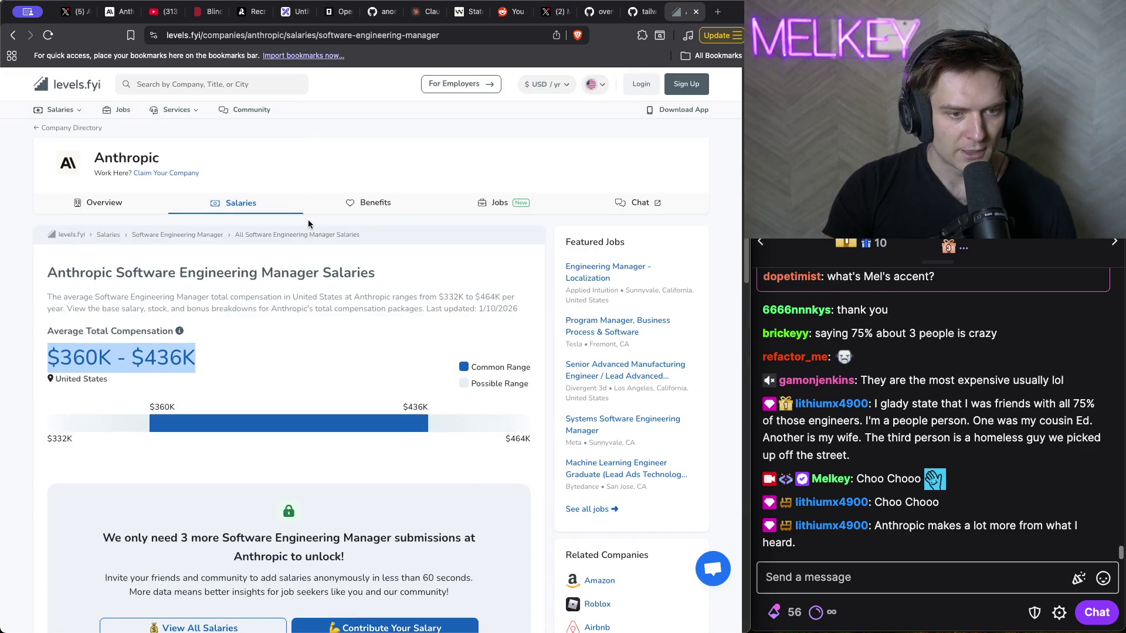
left_click(305, 244)
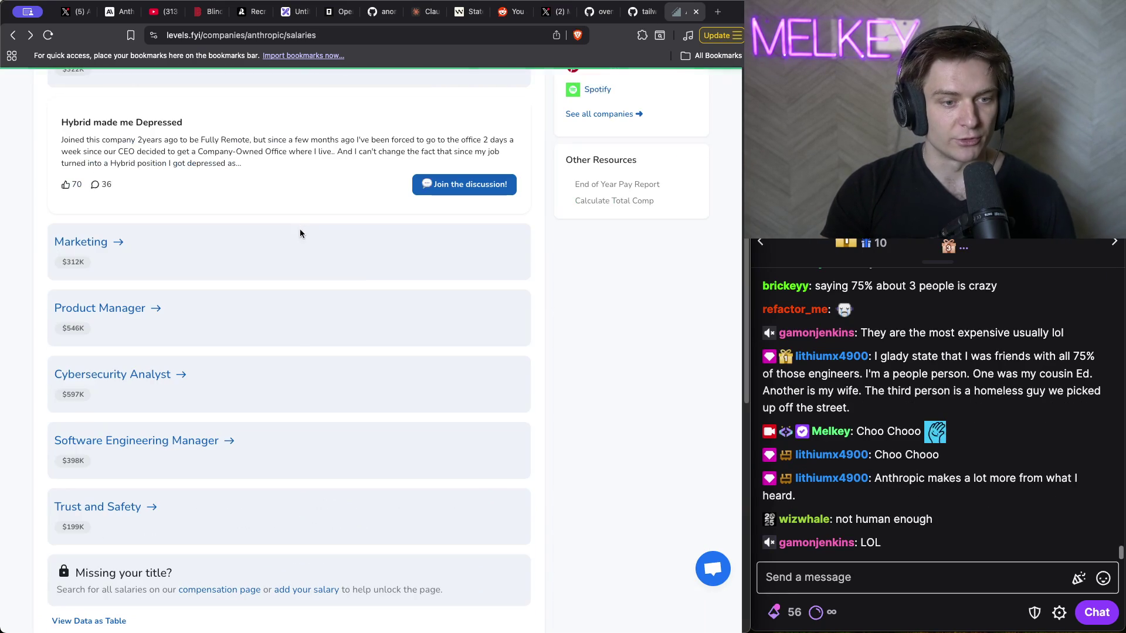
- Open Anthropic's Software Engineer pay table and highlight the $325K–$759K level figures
scroll(197, 265, "up", 6)
scroll(197, 265, "up", 3)
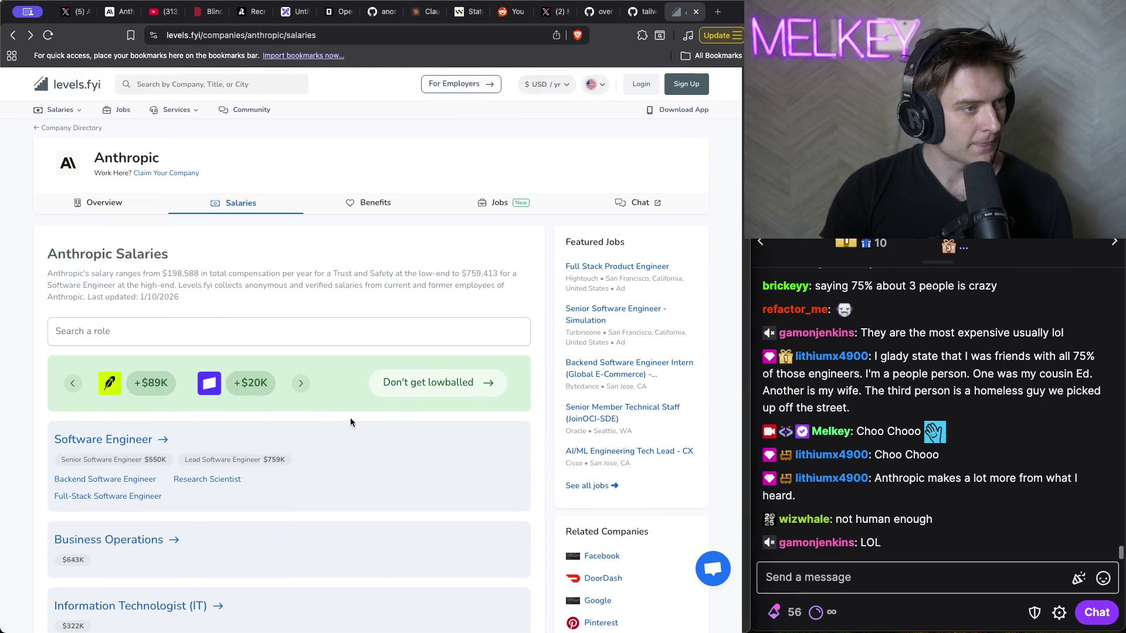
left_click(147, 439)
left_click_drag(277, 395, 289, 448)
left_click(289, 448)
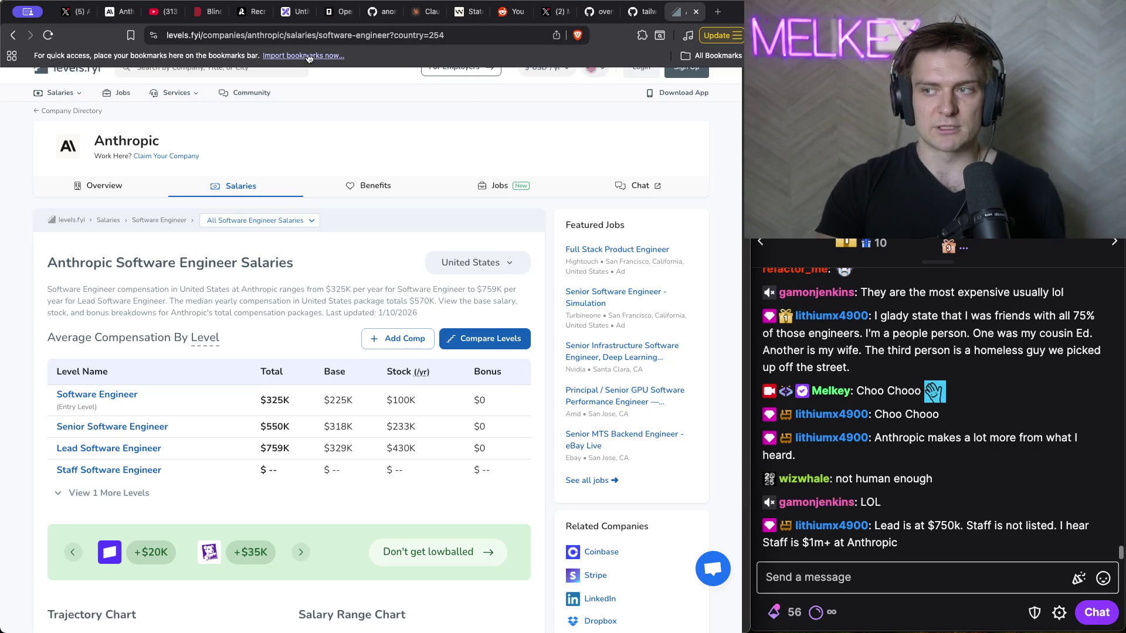
left_click(73, 12)
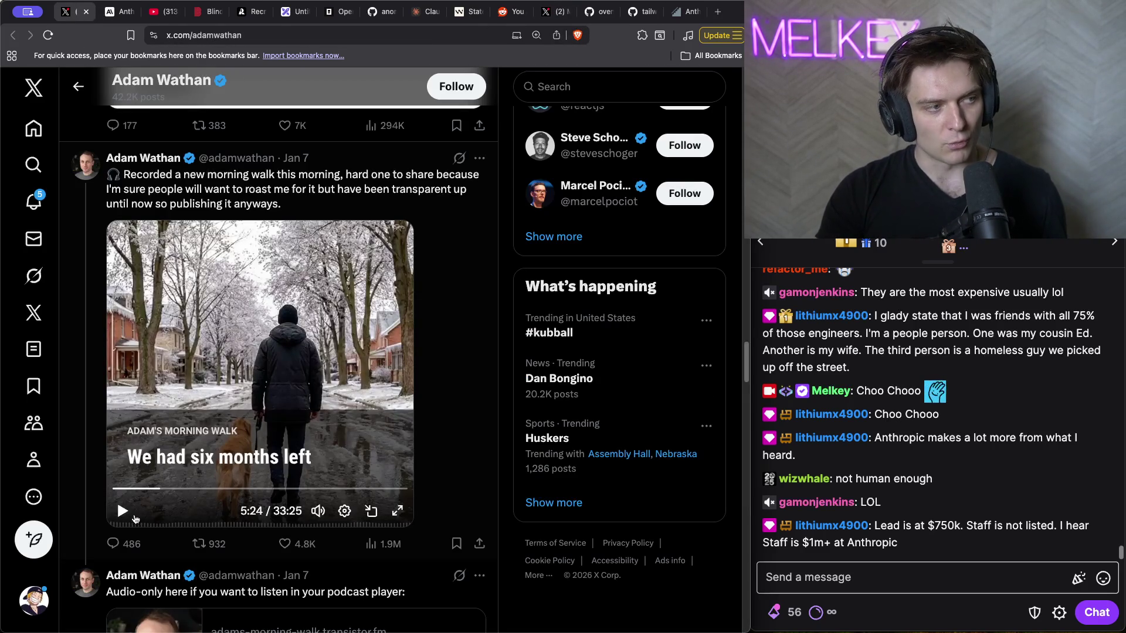
- Play the 'We had six months left' video on X, then return to Levels.fyi
left_click(128, 518)
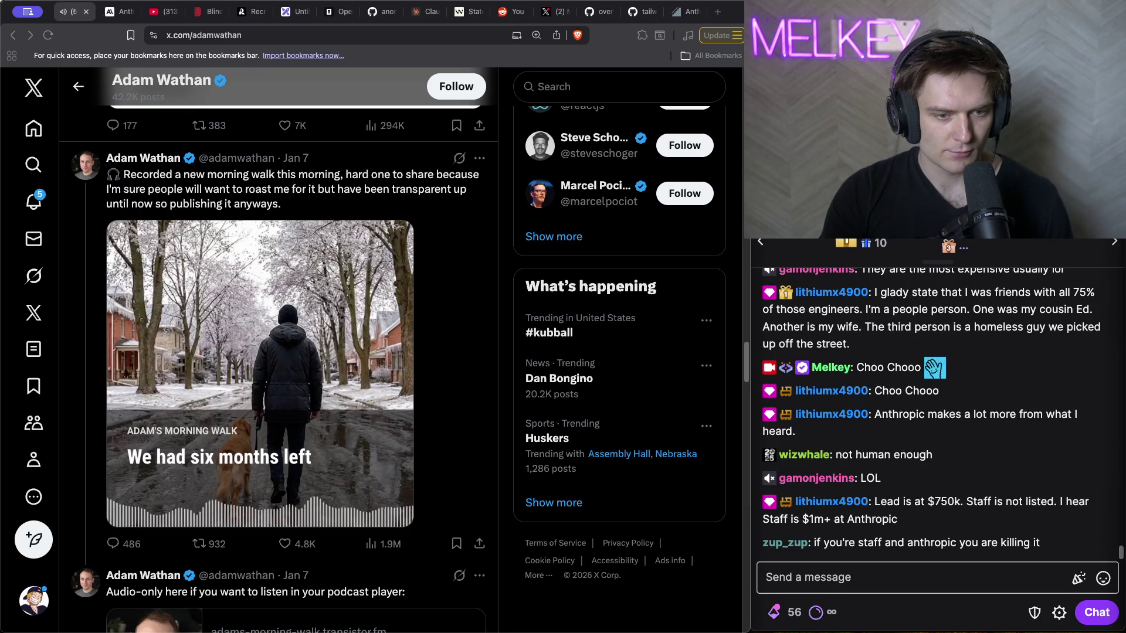
mouse_move(292, 331)
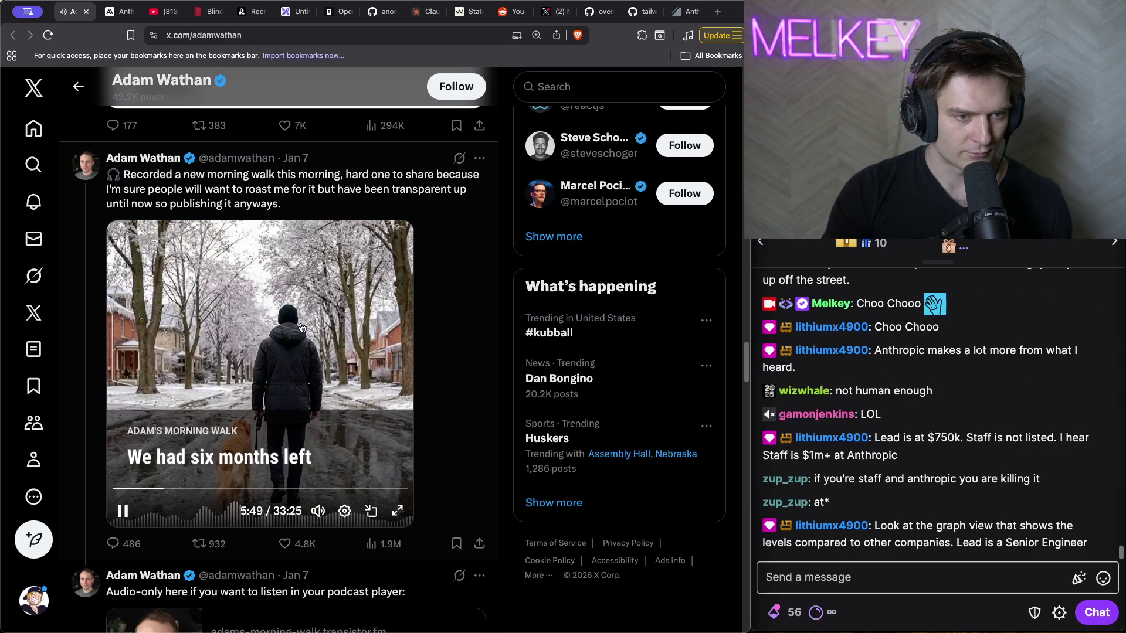
left_click(691, 11)
- Compare Anthropic's Software Engineer levels against standard levels, then return to X
scroll(160, 252, "down", 5)
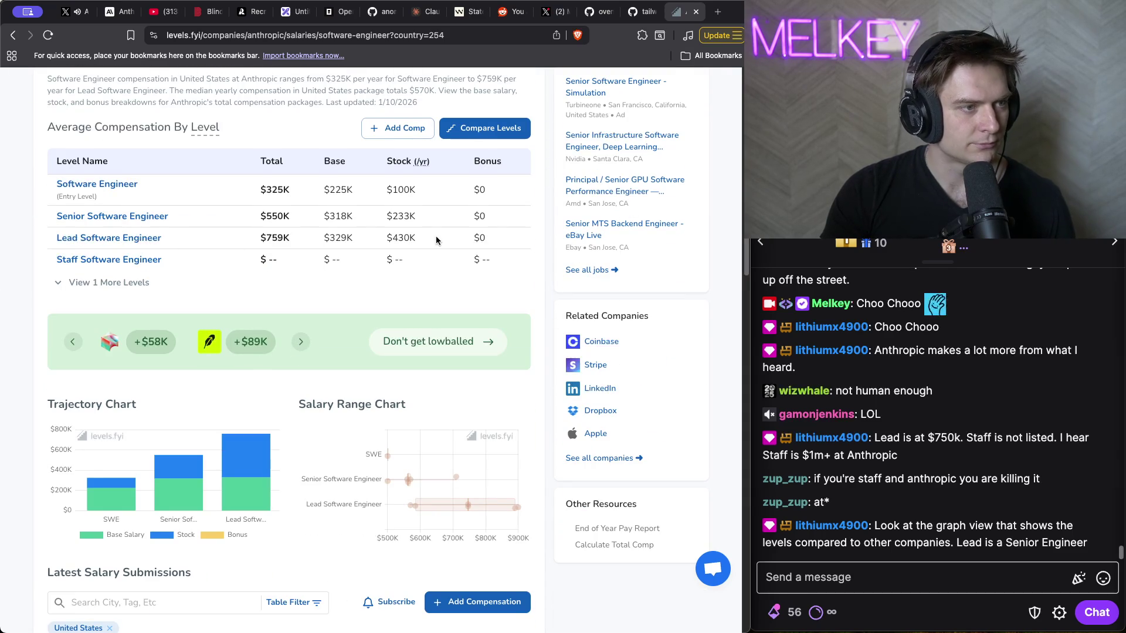
scroll(435, 245, "up", 2)
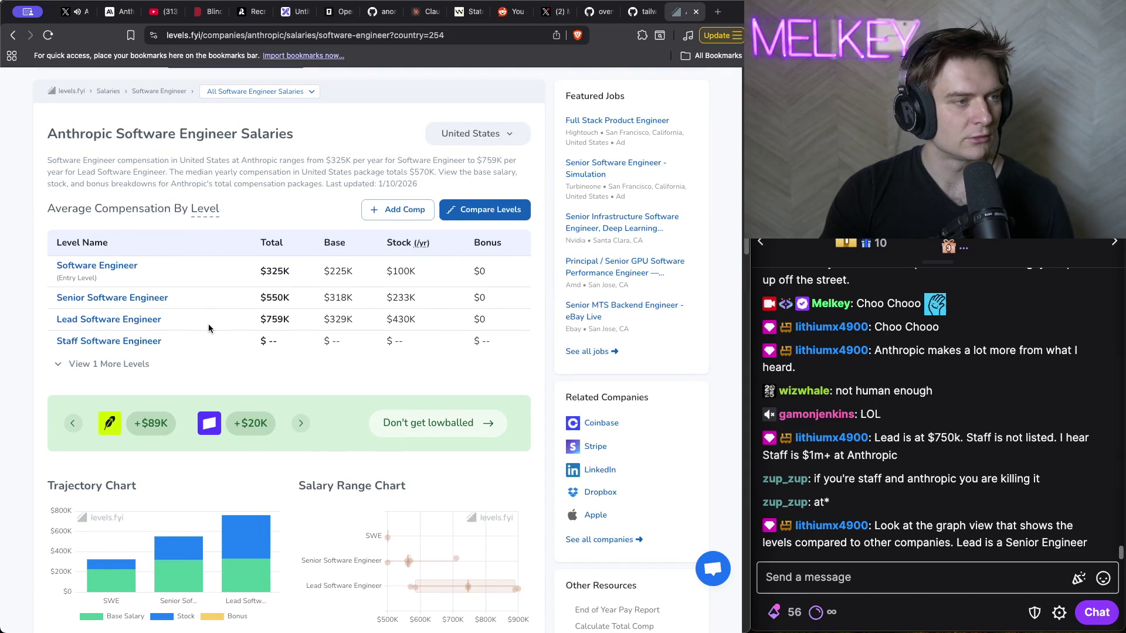
scroll(311, 213, "down", 3)
scroll(312, 224, "up", 3)
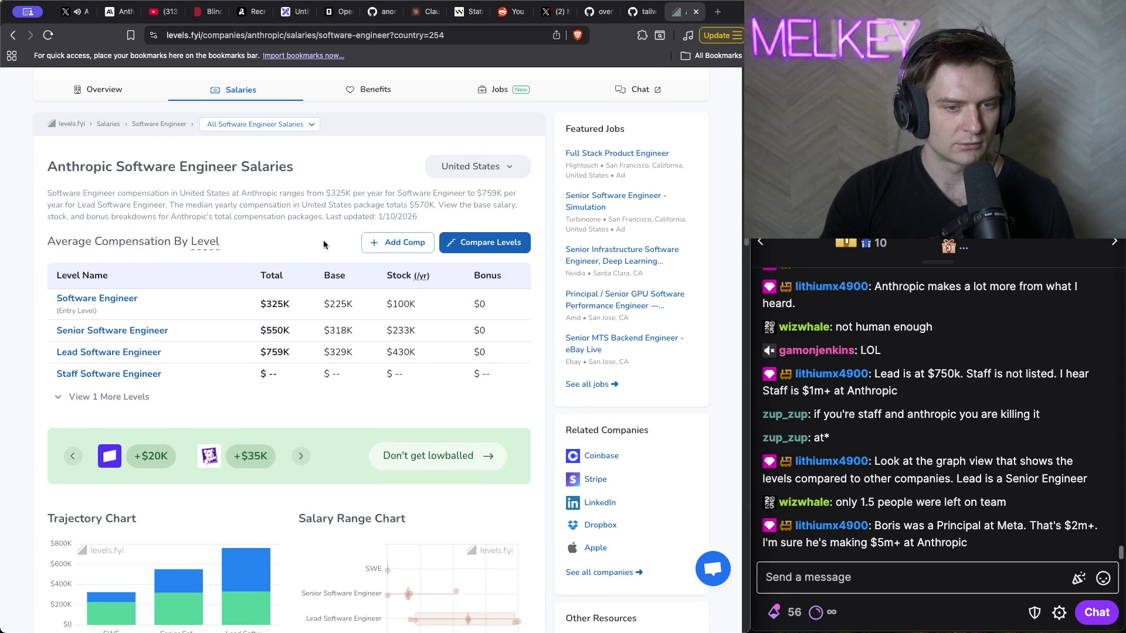
left_click(462, 244)
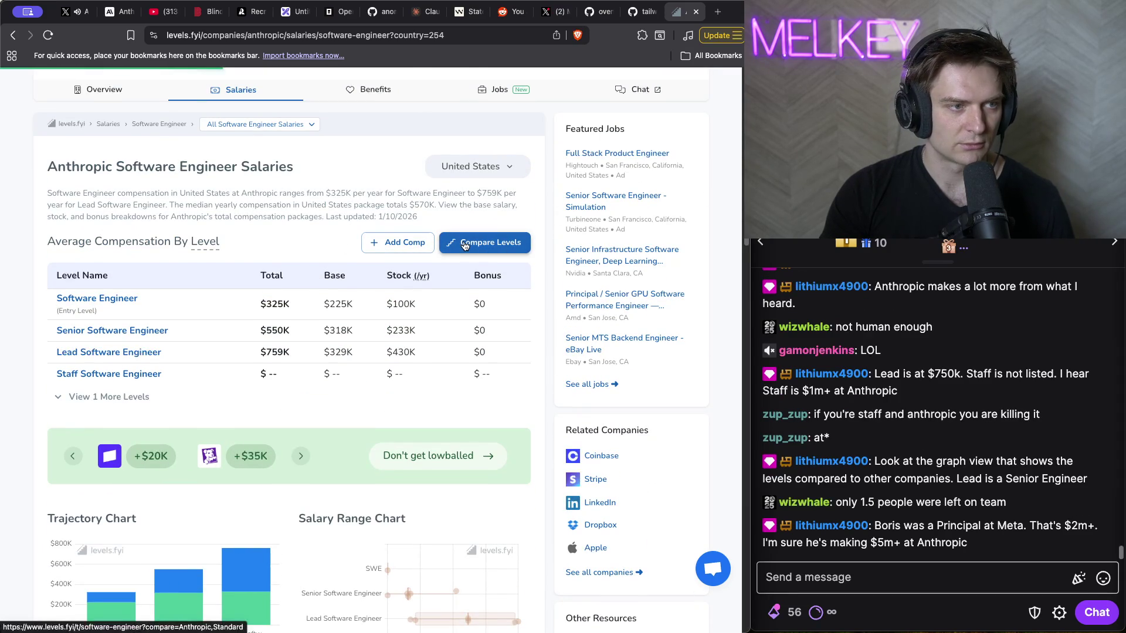
scroll(452, 255, "down", 4)
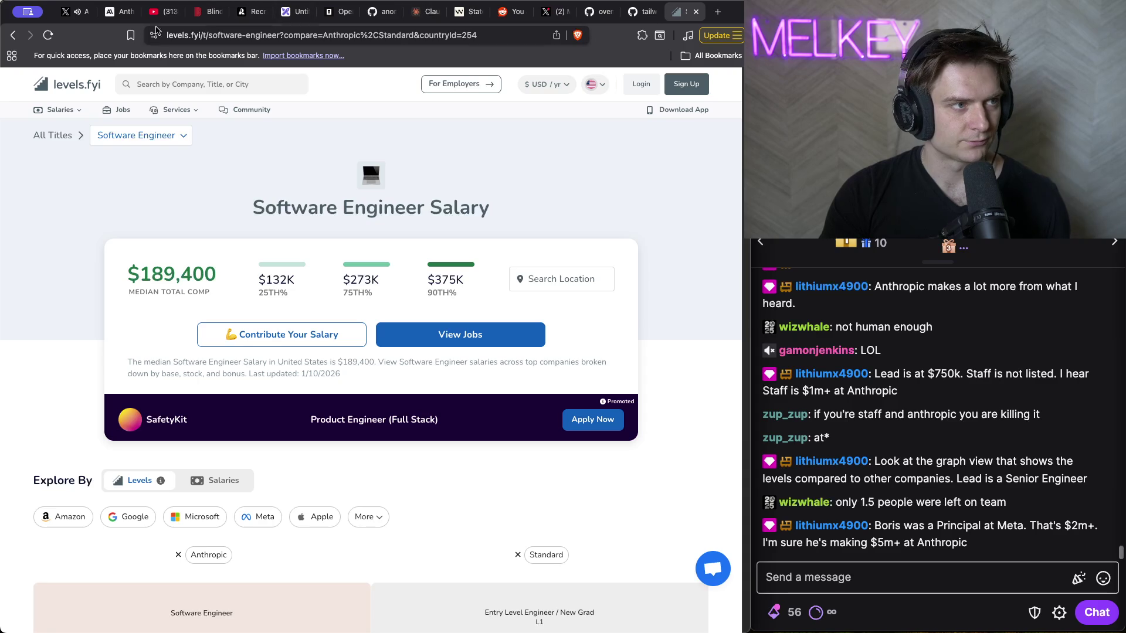
left_click(71, 11)
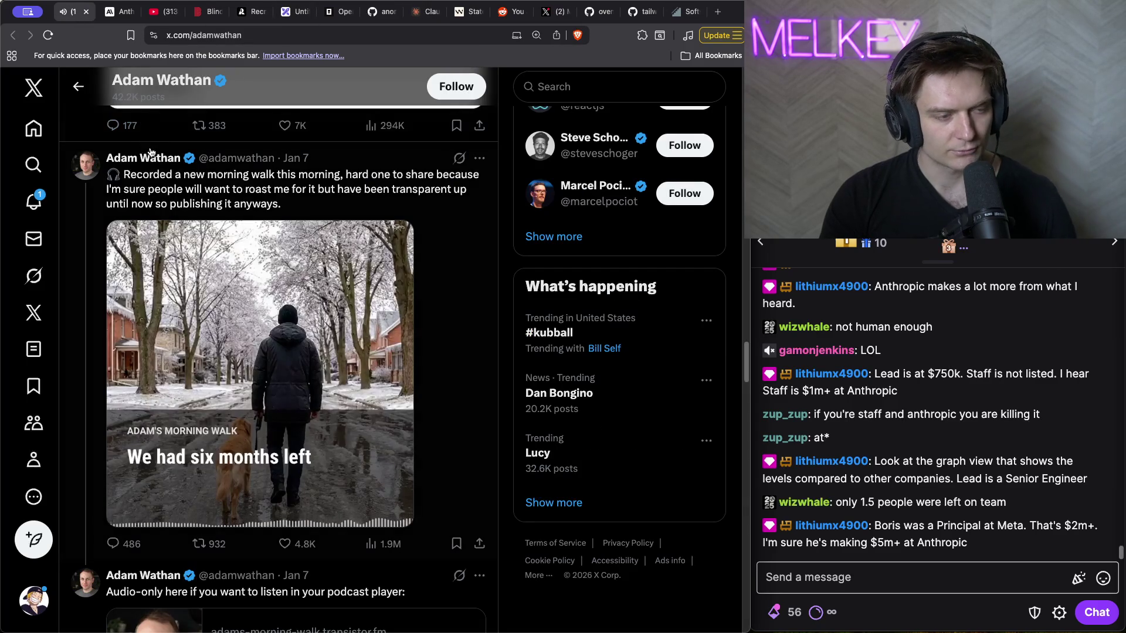
- Watch the X morning-walk post, then open a new browser tab
mouse_move(187, 159)
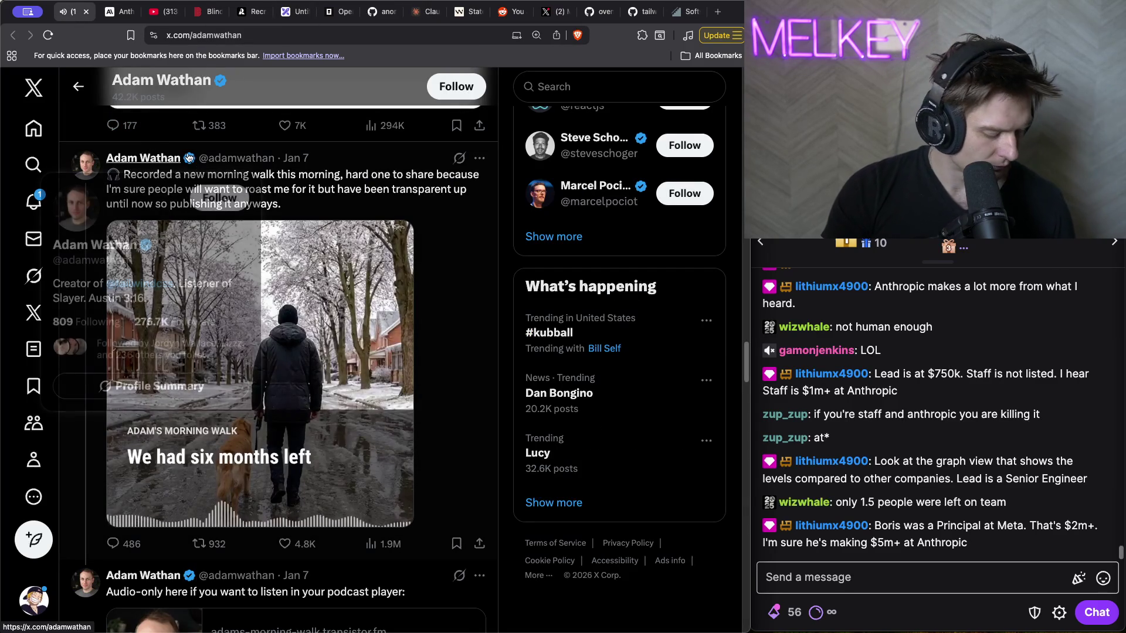
mouse_move(199, 338)
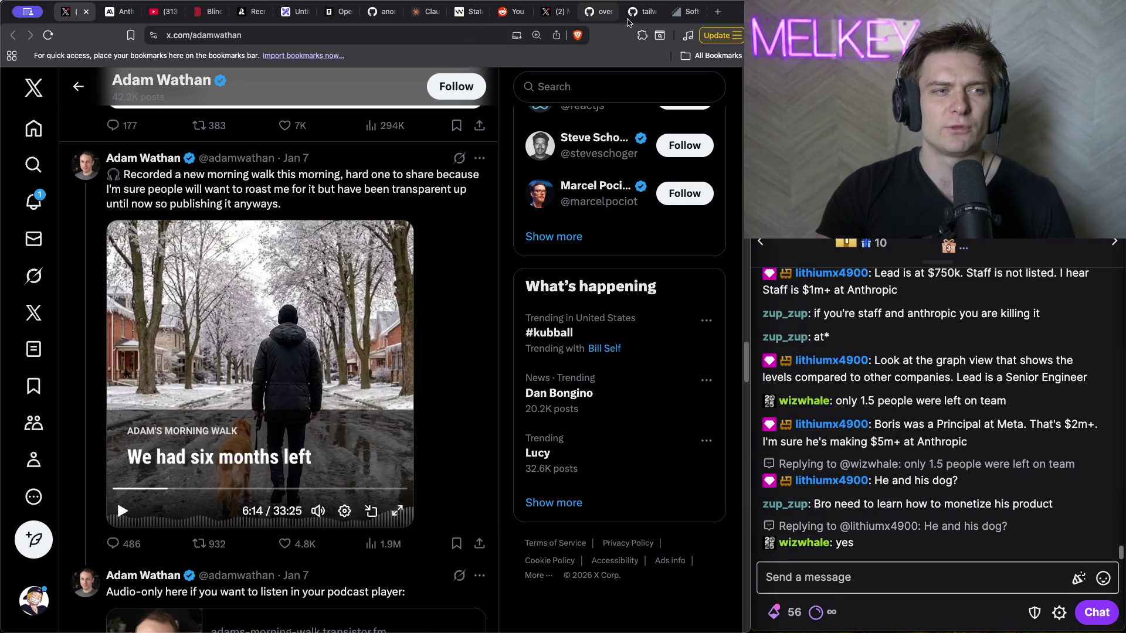
left_click(717, 11)
- Search Google for 'tailwind pr llm'
type("tailwind pr llm")
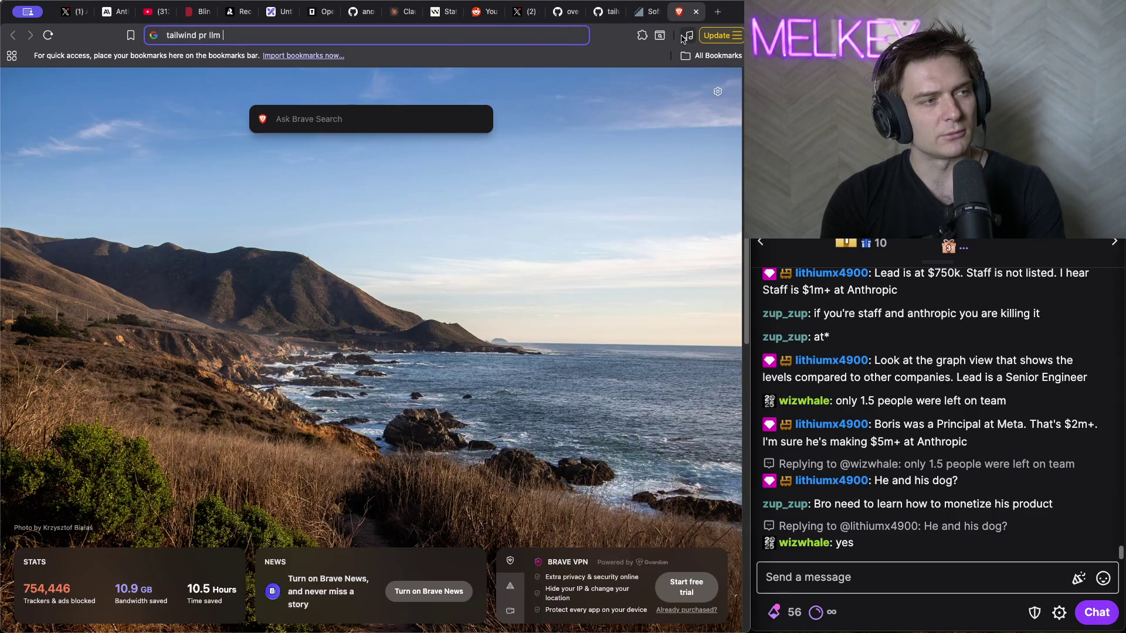
key("Return")
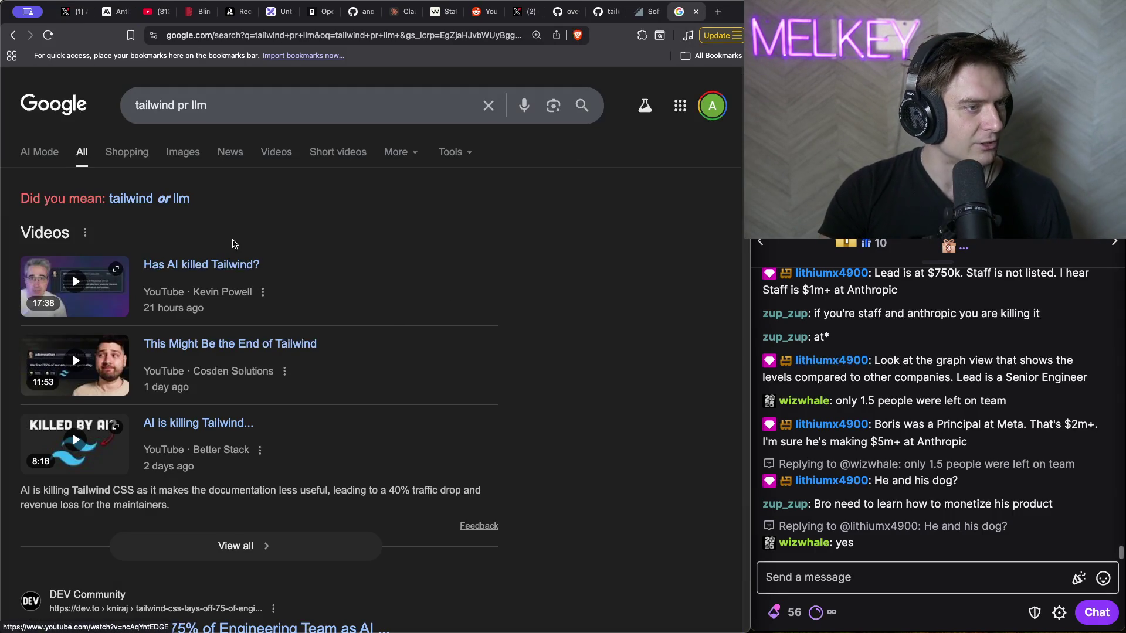
right_click(587, 275)
left_click(660, 203)
scroll(483, 289, "down", 1)
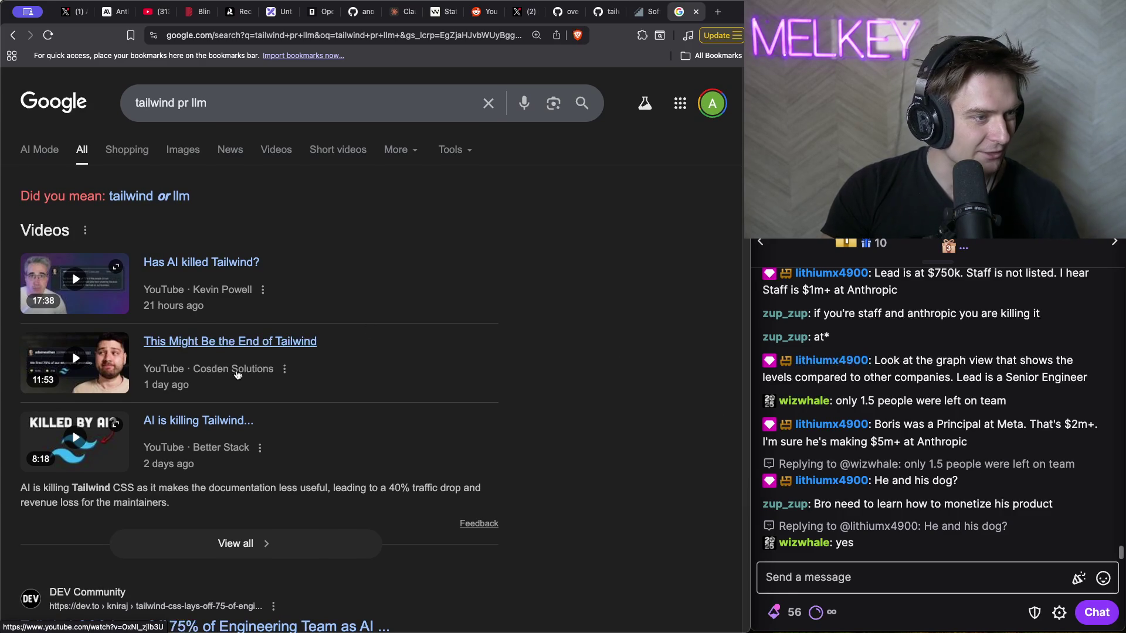
- Open the 'This Might Be the End of Tailwind' video in a new tab and switch to it
right_click(237, 375)
left_click(258, 379)
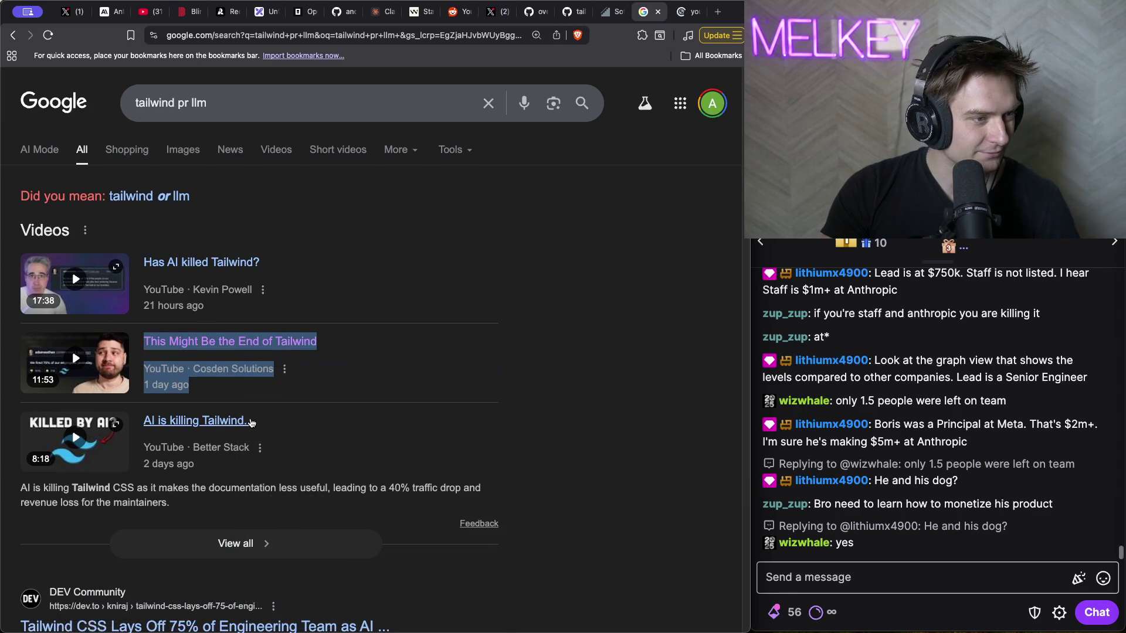
key("ctrl+Tab")
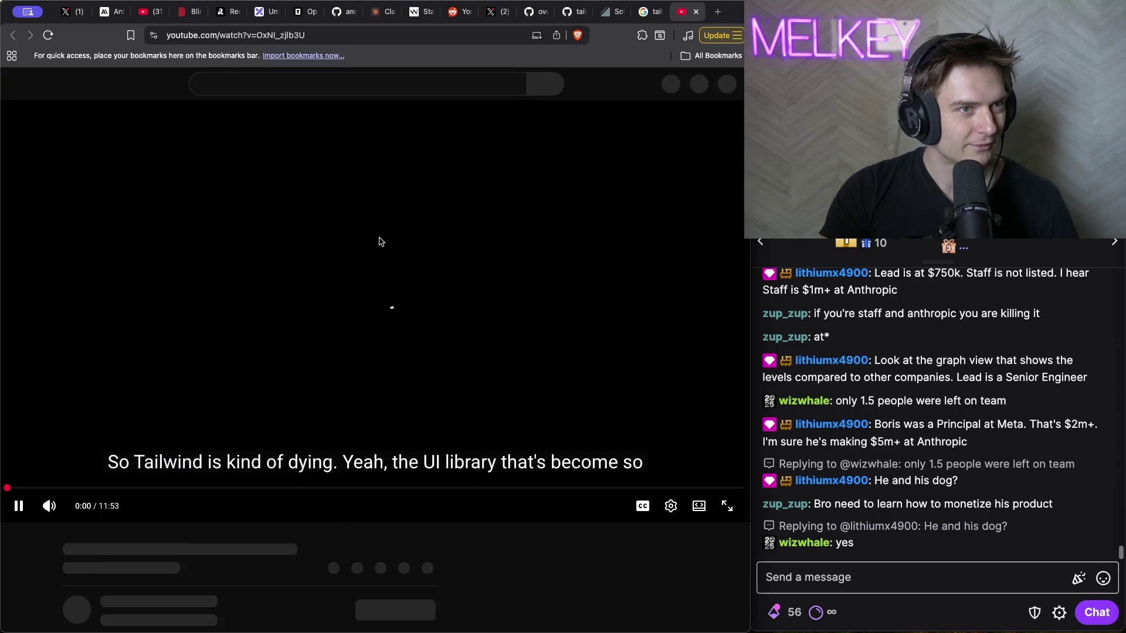
left_click(309, 276)
scroll(231, 364, "down", 2)
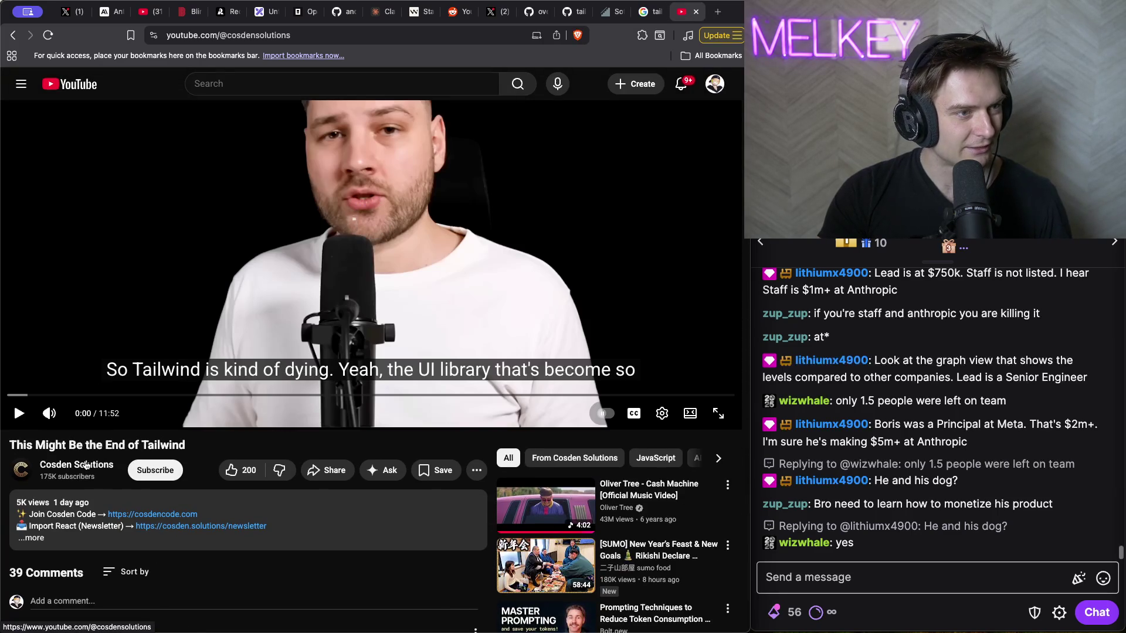
left_click(85, 466)
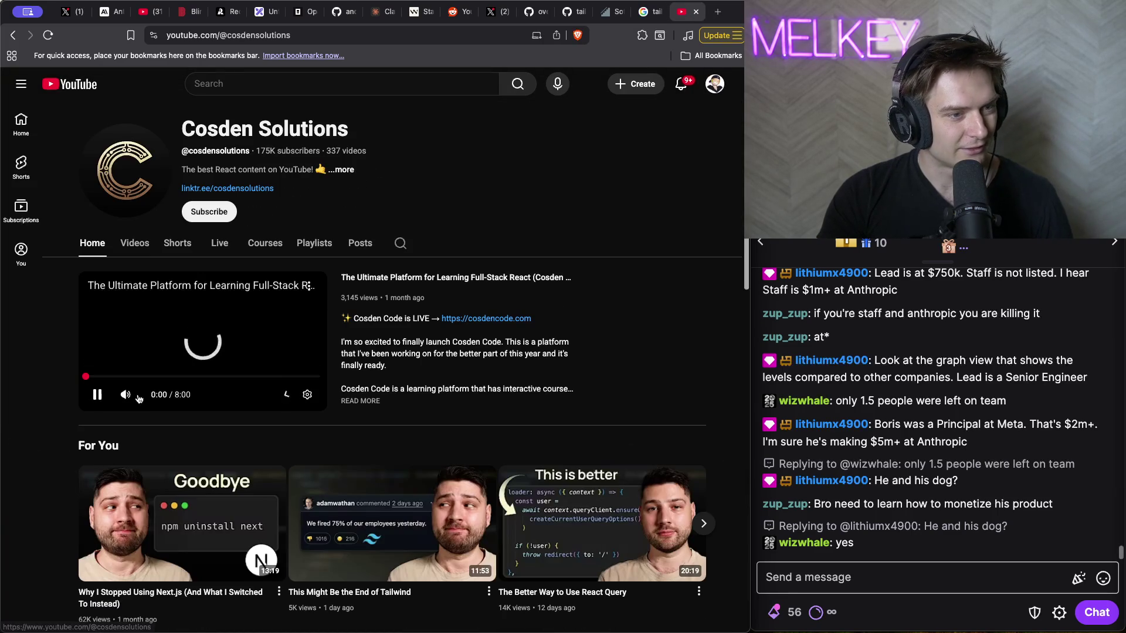
left_click(144, 247)
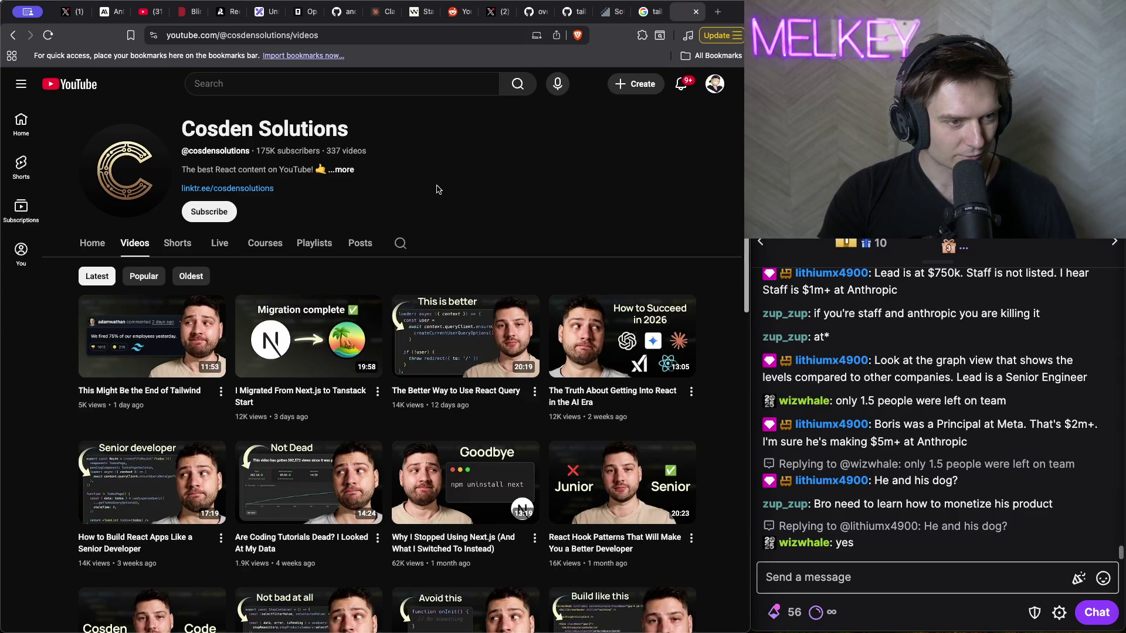
scroll(498, 200, "down", 3)
key("alt+Left")
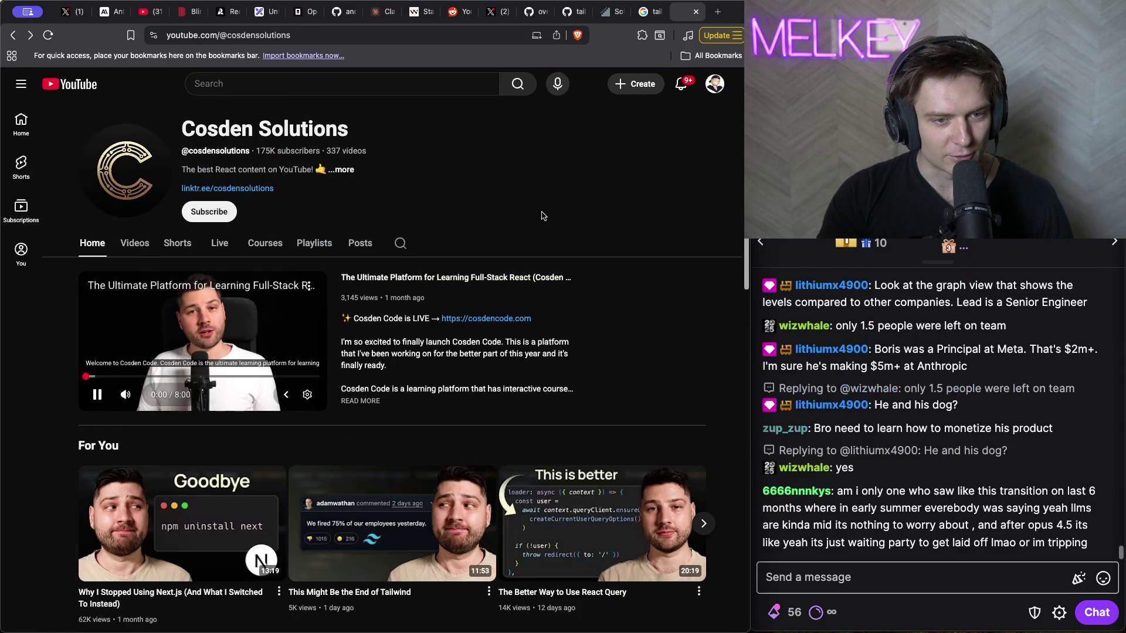
left_click(392, 523)
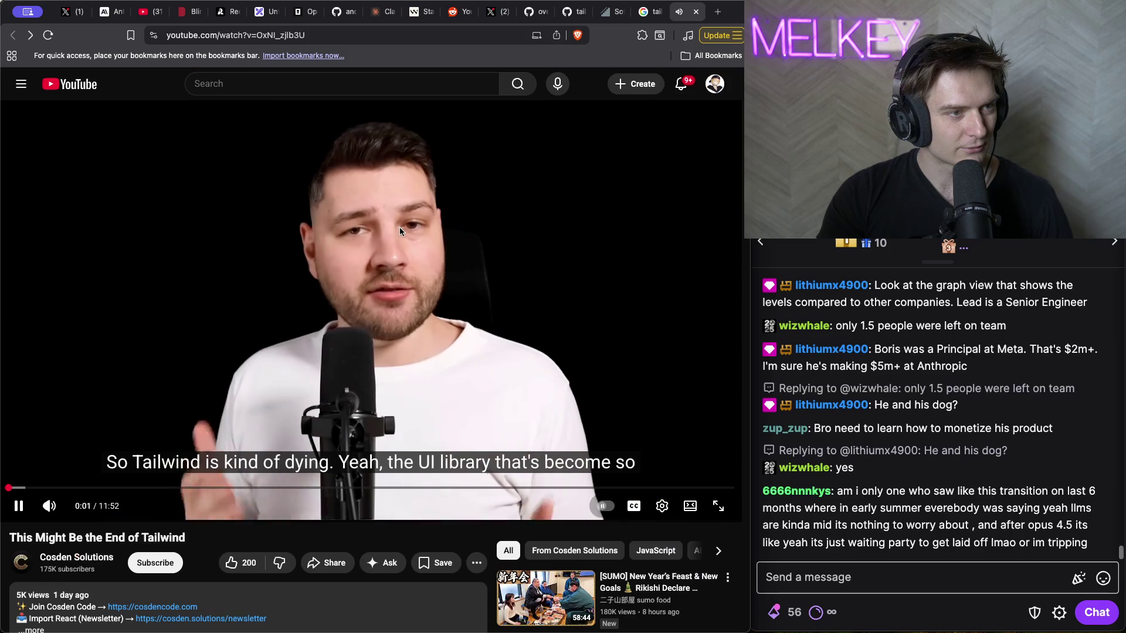
key("alt+Left")
- Open the GitHub discussion on single-file documentation for LLMs
scroll(360, 262, "down", 9)
scroll(306, 321, "down", 6)
scroll(111, 223, "up", 4)
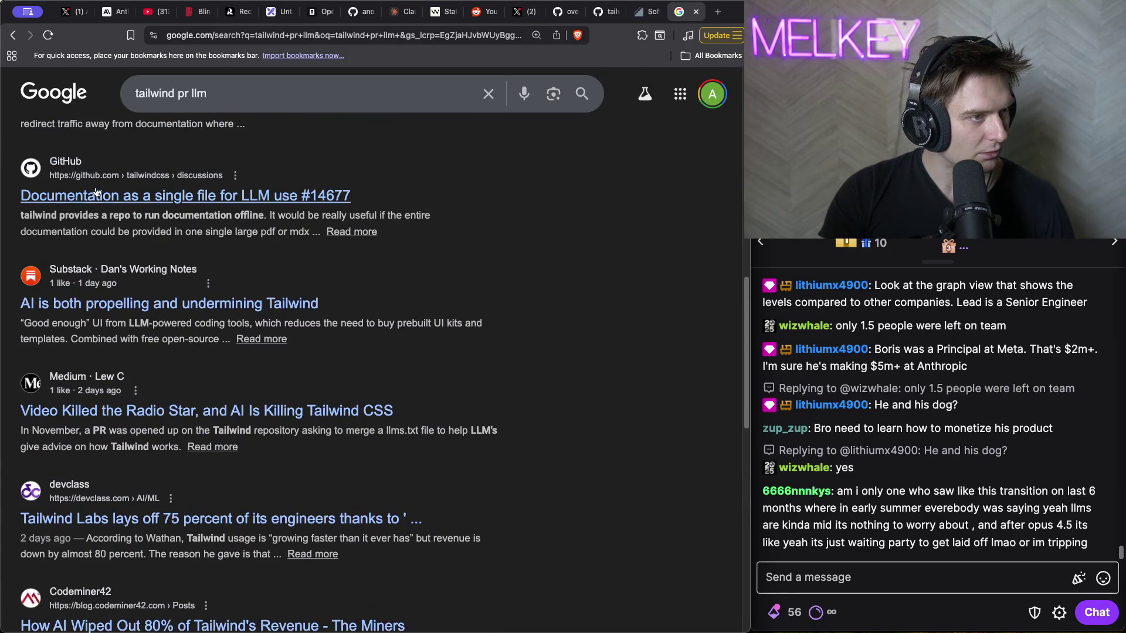
left_click(177, 197)
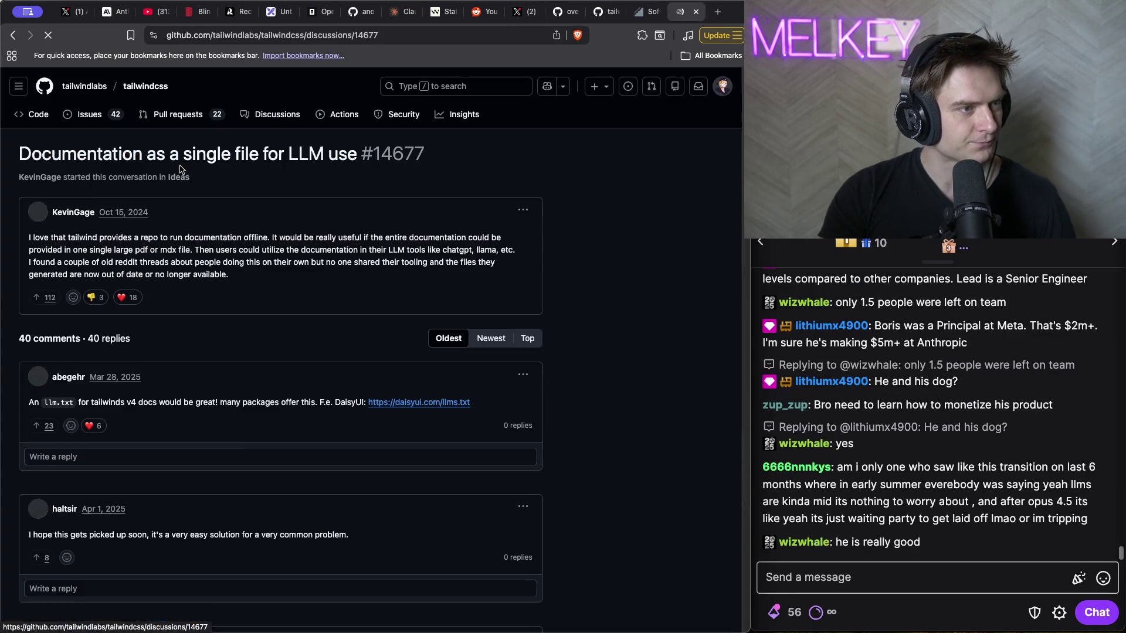
- Scroll to the maintainer's reply and highlight its paragraphs about keeping the repo private
left_click_drag(29, 267, 387, 292)
scroll(274, 330, "down", 4)
scroll(234, 333, "down", 20)
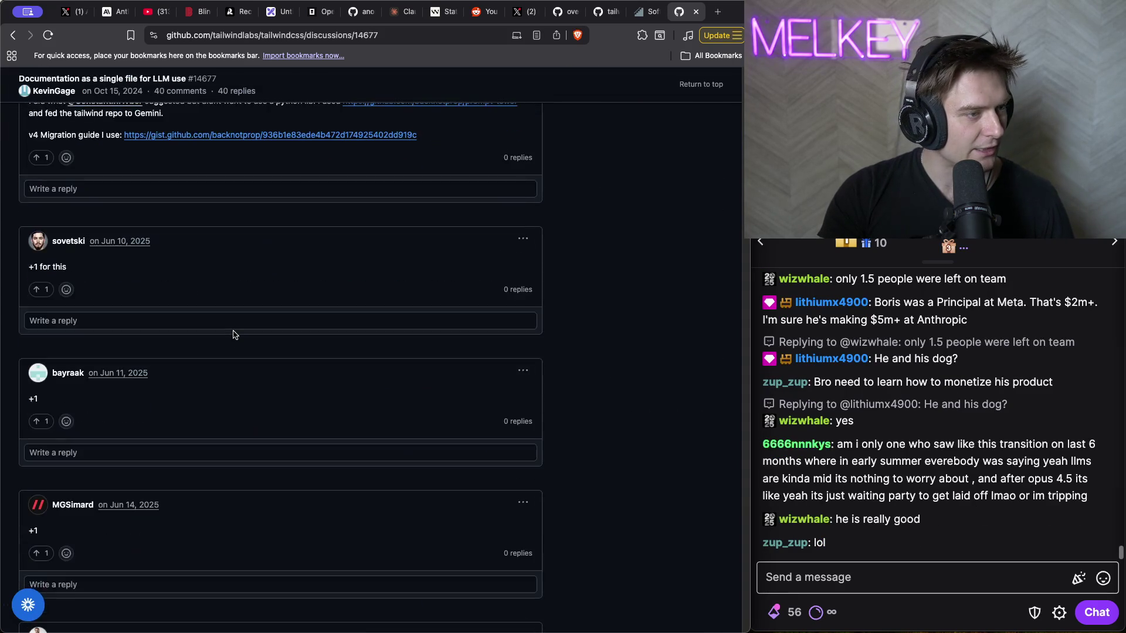
scroll(233, 335, "down", 15)
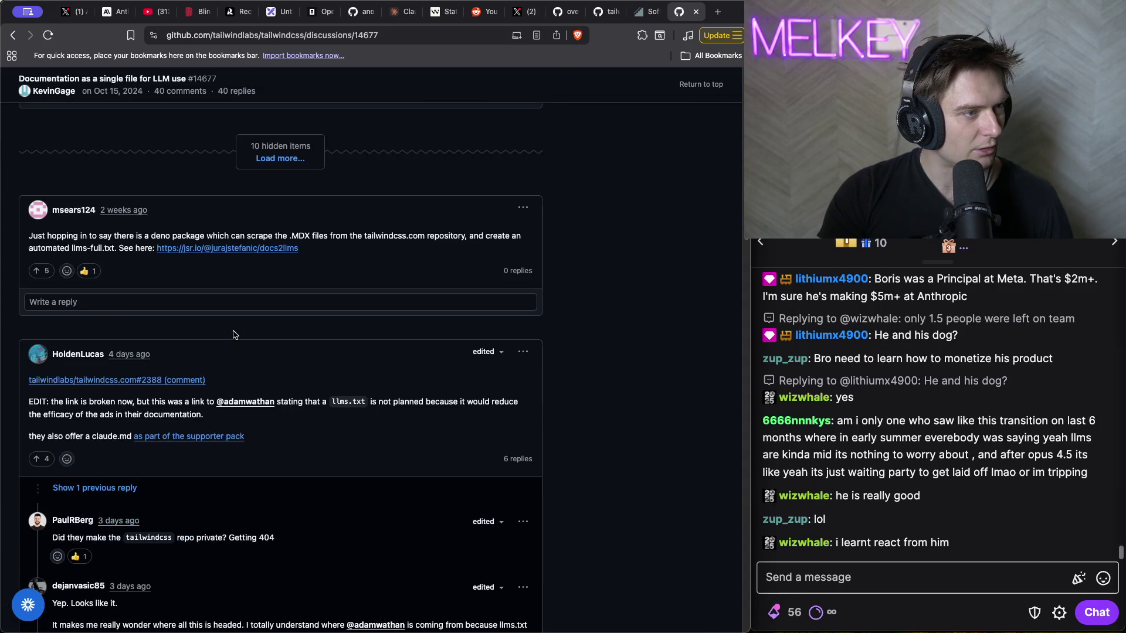
scroll(233, 335, "down", 15)
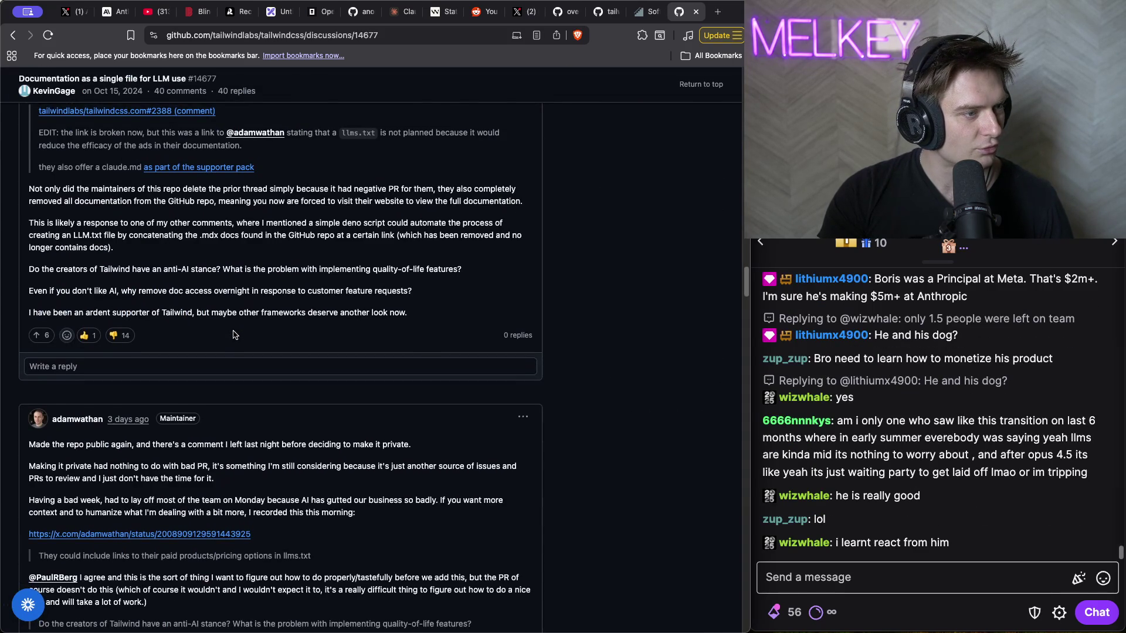
scroll(233, 334, "down", 1)
triple_click(114, 444)
triple_click(165, 423)
left_click(139, 444)
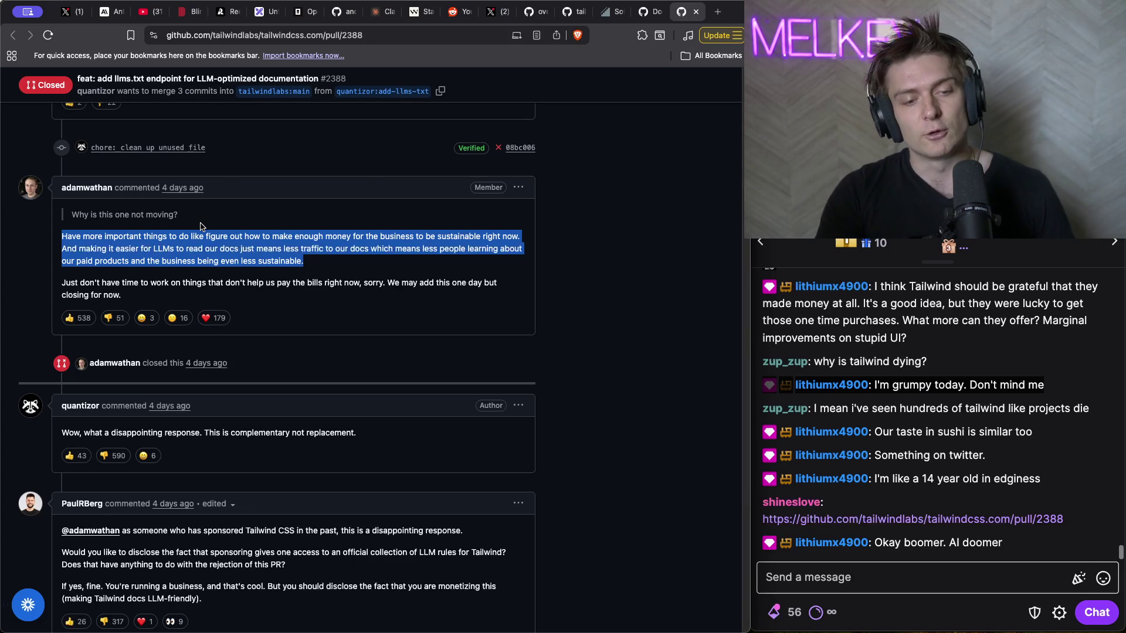
- Highlight the PR #2388 maintainer's closing comment, including the LLM and paying-the-bills paragraphs
left_click(340, 248)
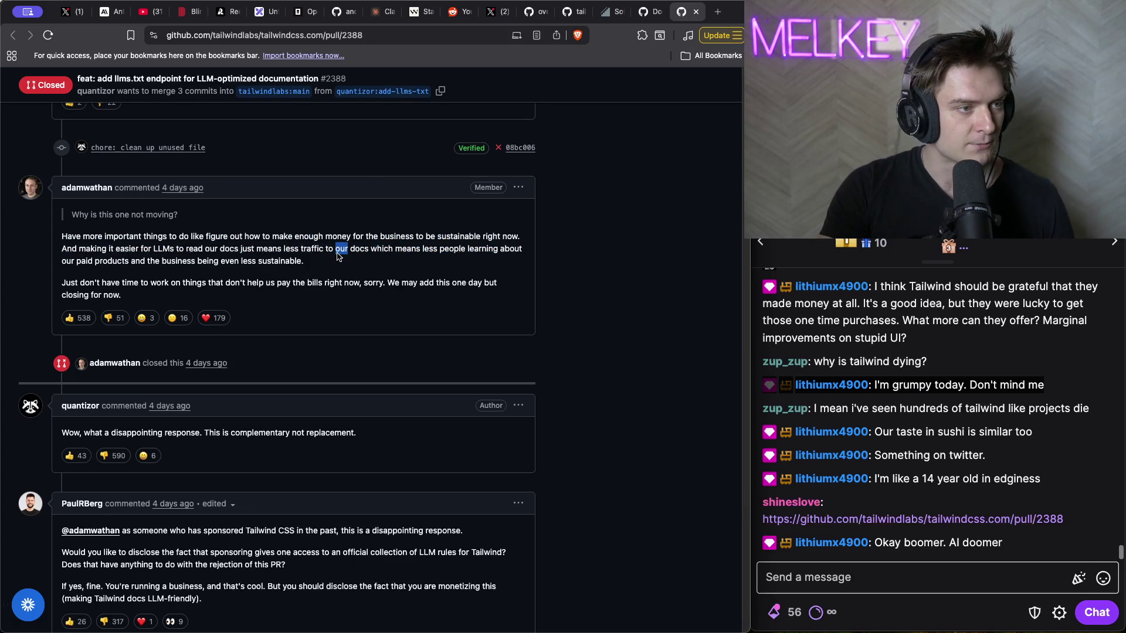
triple_click(324, 261)
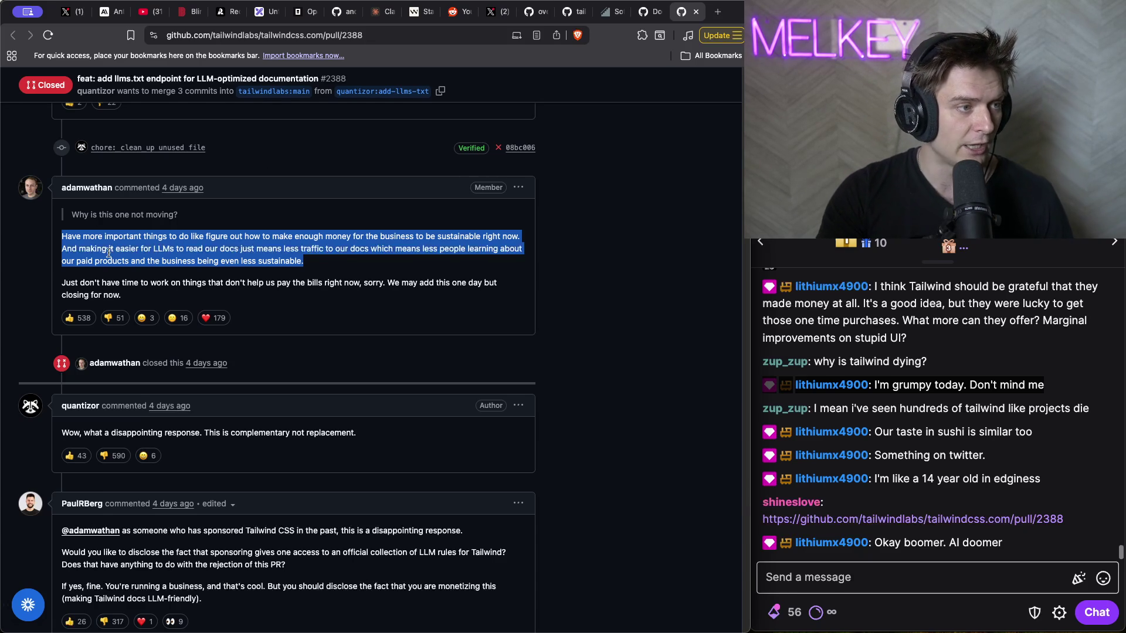
left_click(154, 252, "shift")
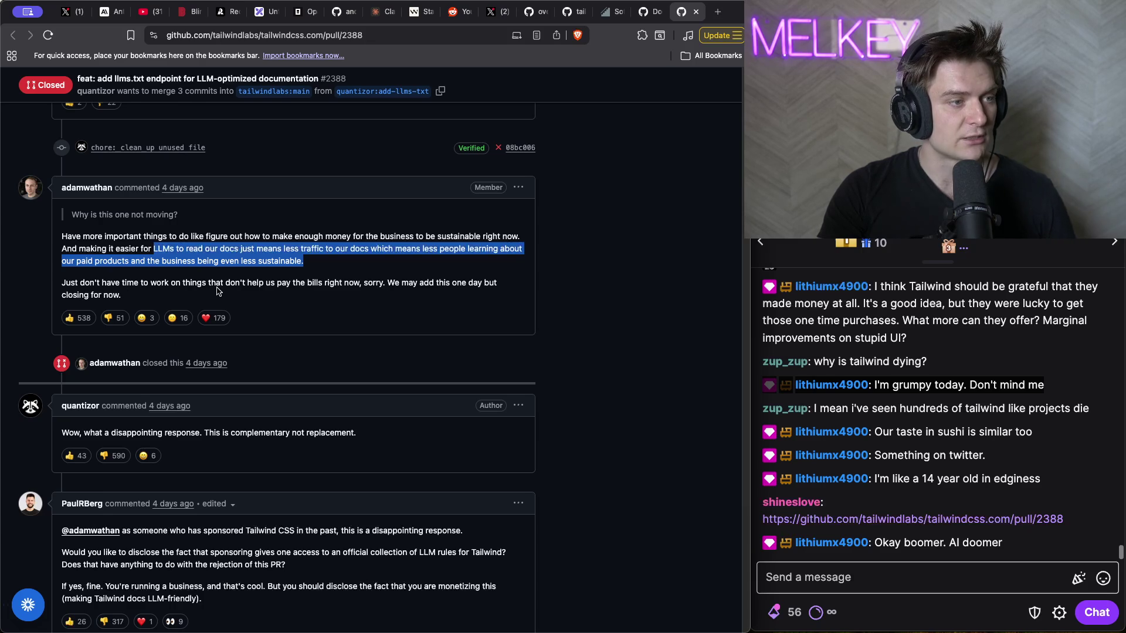
triple_click(311, 285)
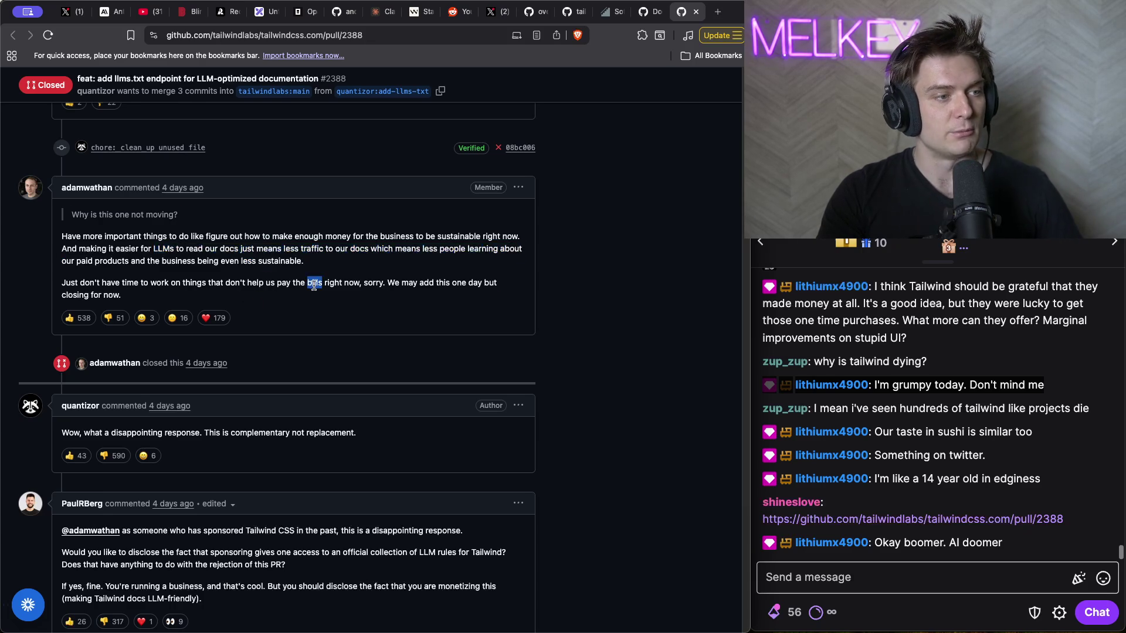
left_click(314, 285)
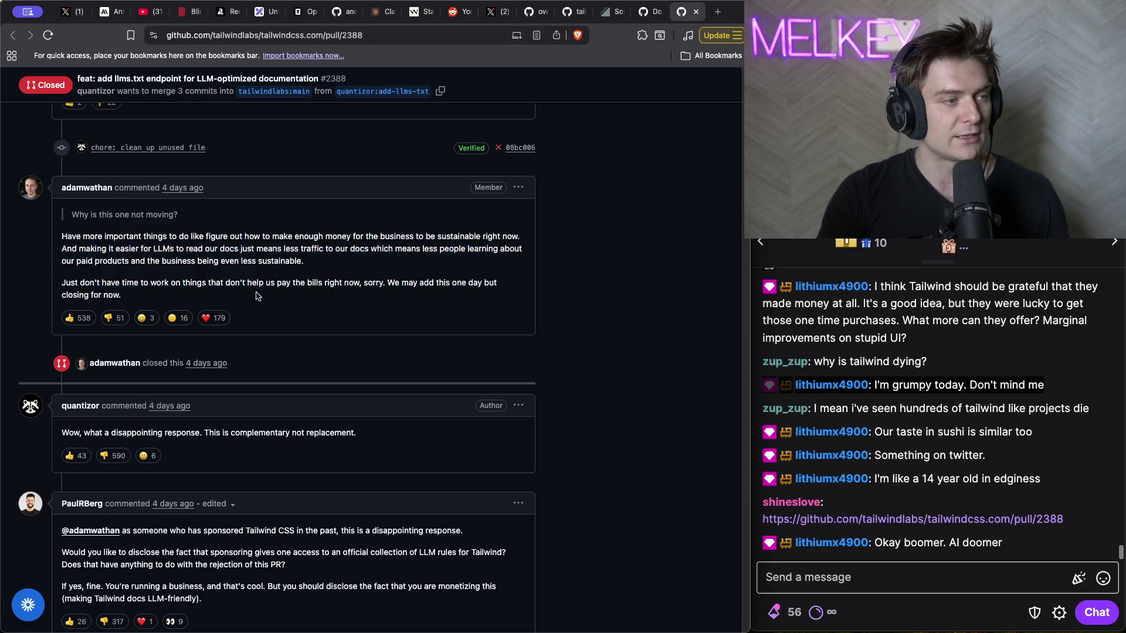
left_click_drag(121, 294, 61, 283)
scroll(526, 287, "up", 1)
scroll(526, 286, "up", 15)
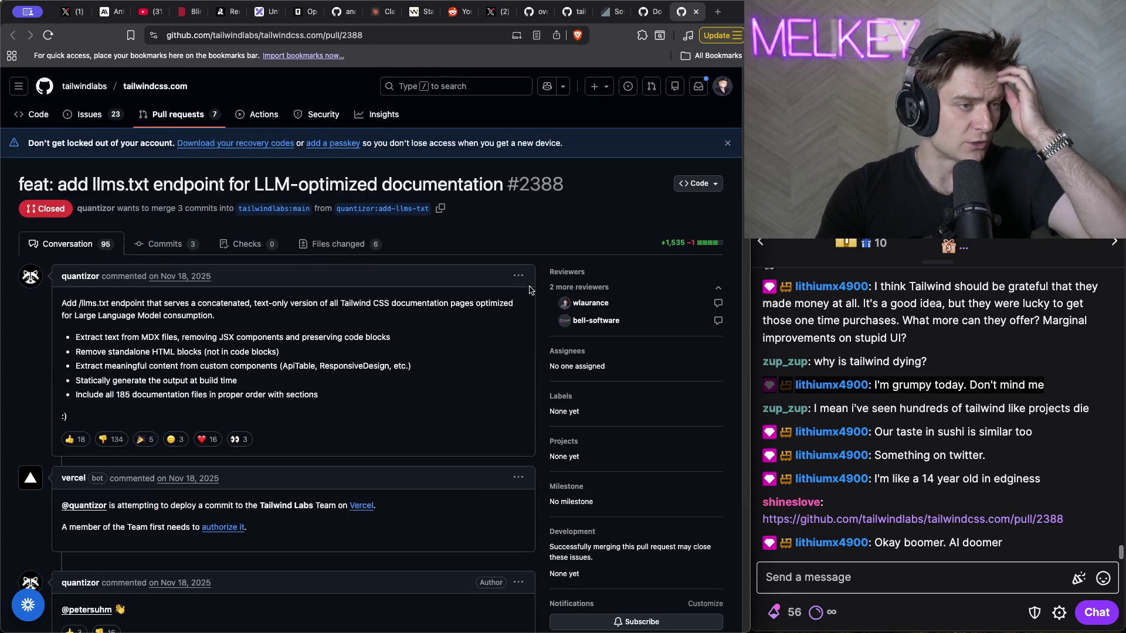
scroll(273, 260, "down", 12)
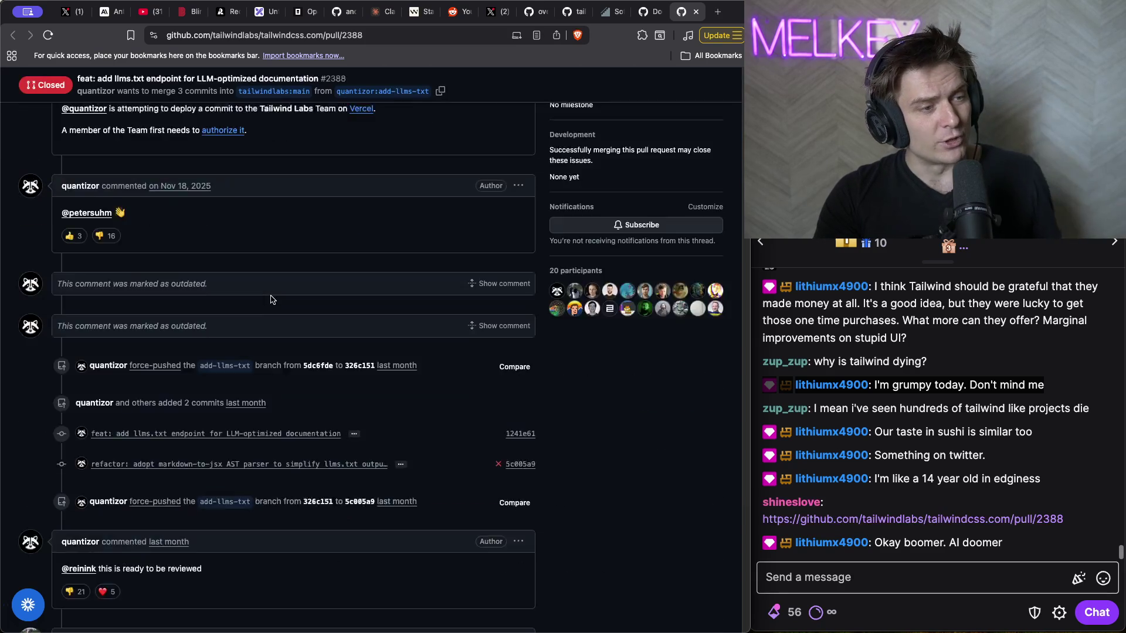
scroll(263, 300, "down", 3)
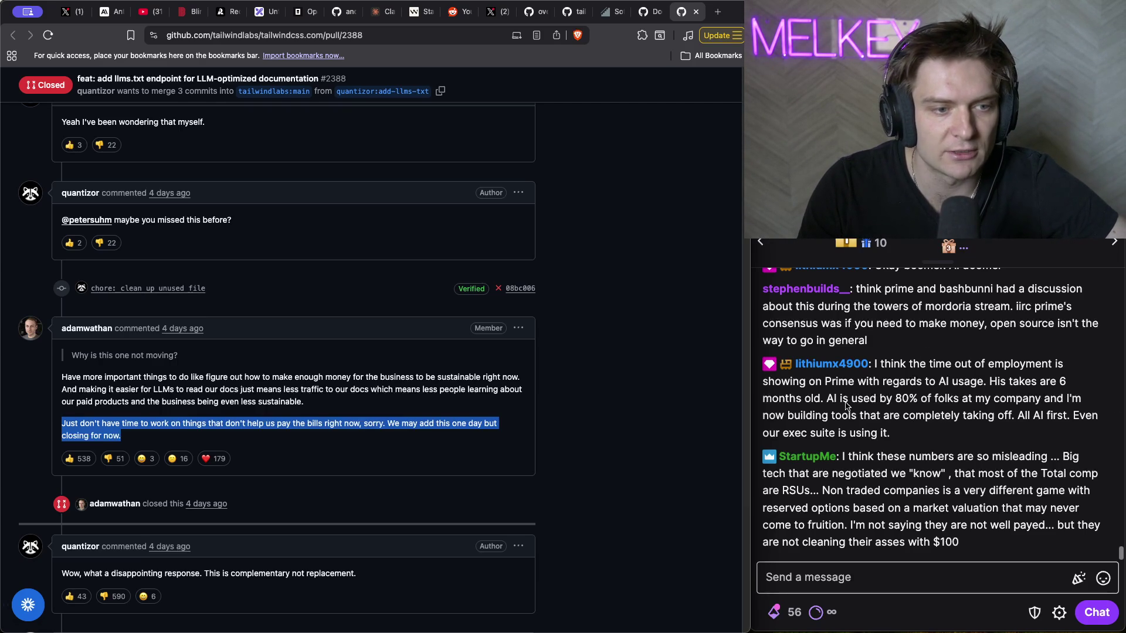
- Highlight a viewer's Twitch chat message about AI use, narrowing to the figure 80
right_click(922, 412)
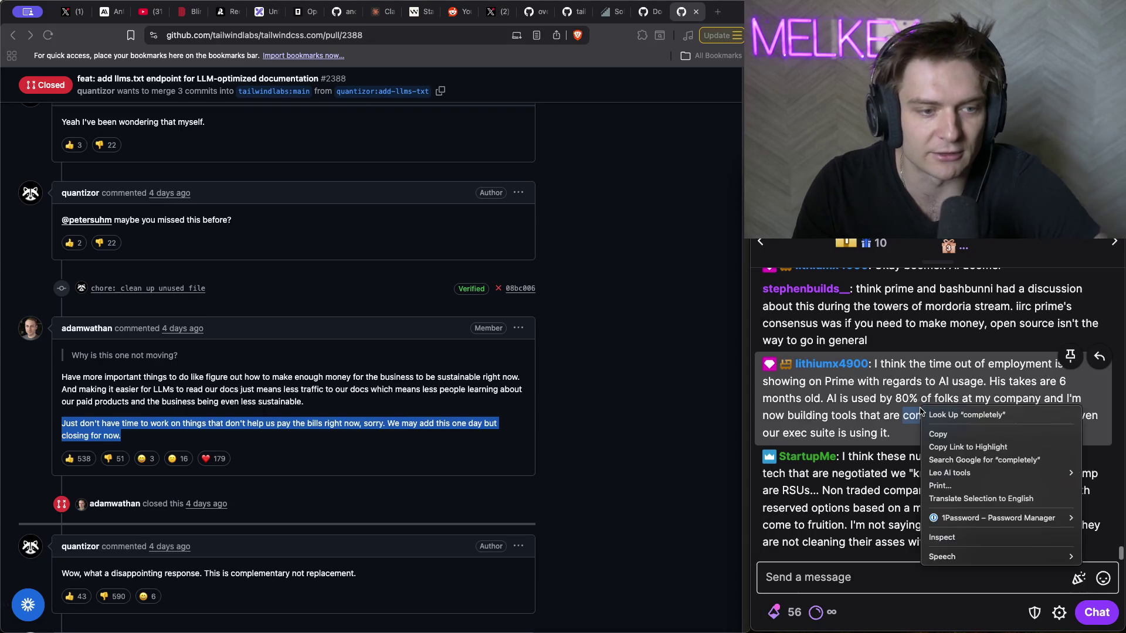
key("Escape")
triple_click(899, 403)
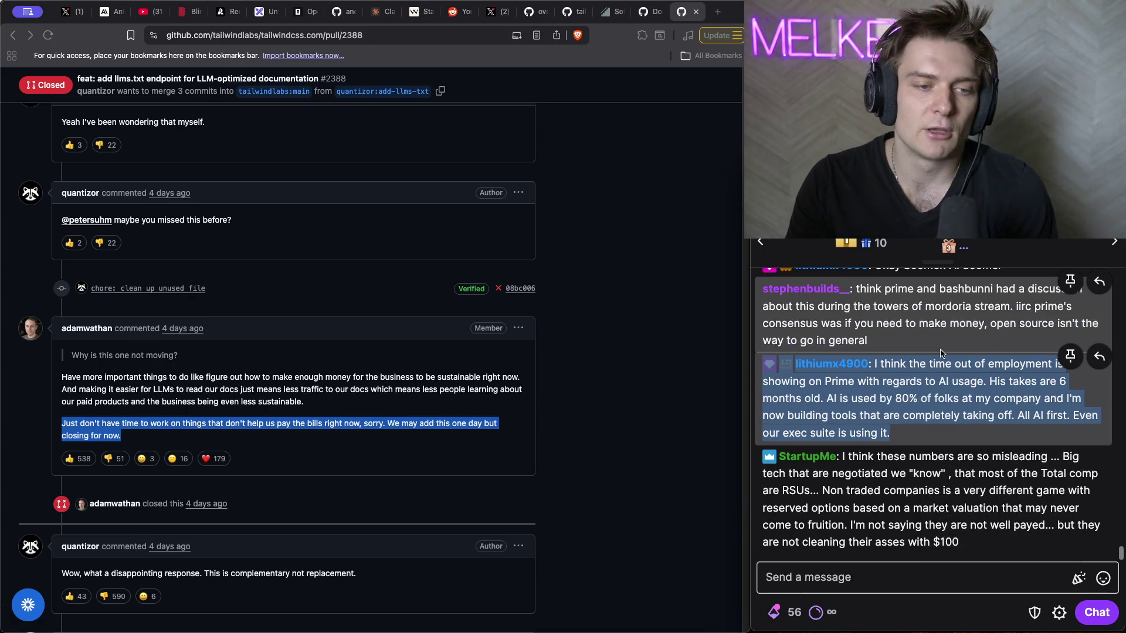
left_click(897, 400, "shift")
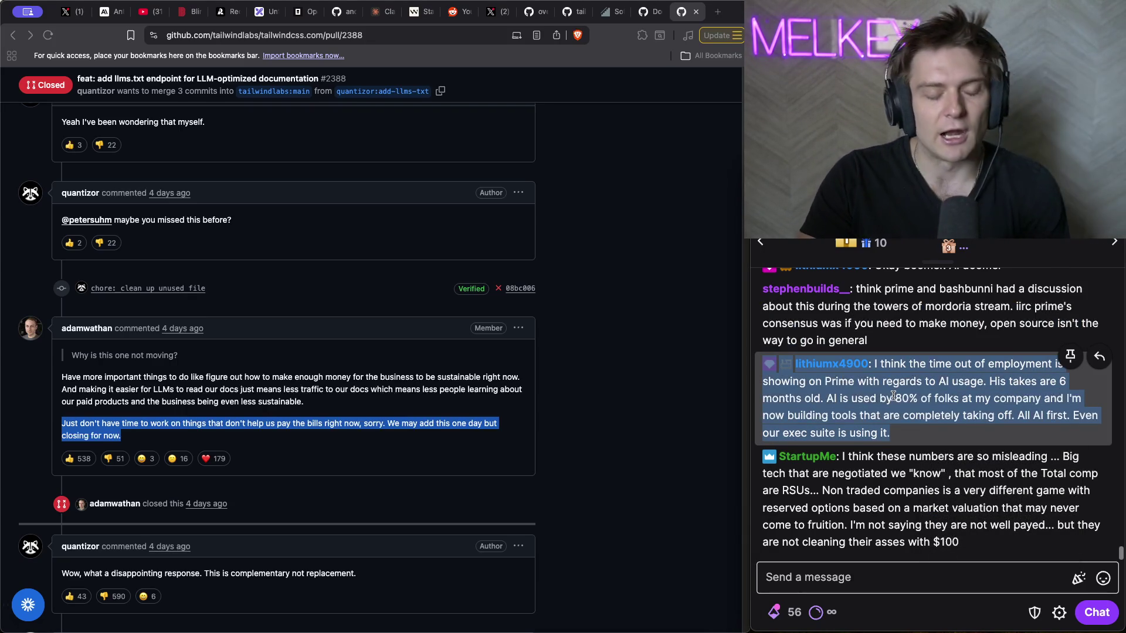
double_click(895, 397)
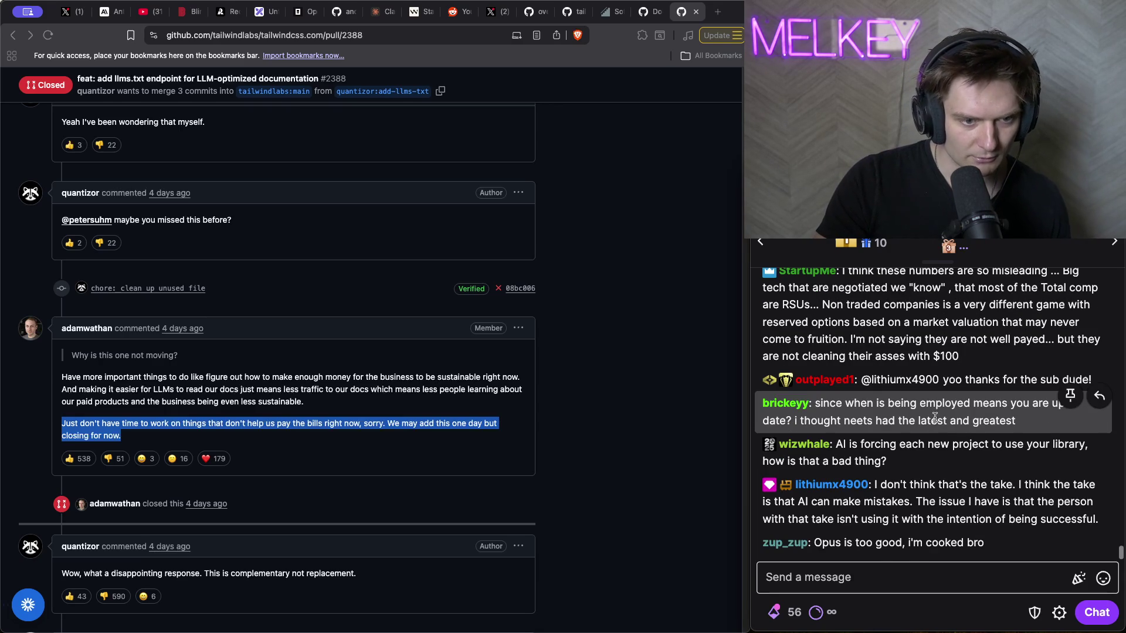
scroll(935, 417, "up", 3)
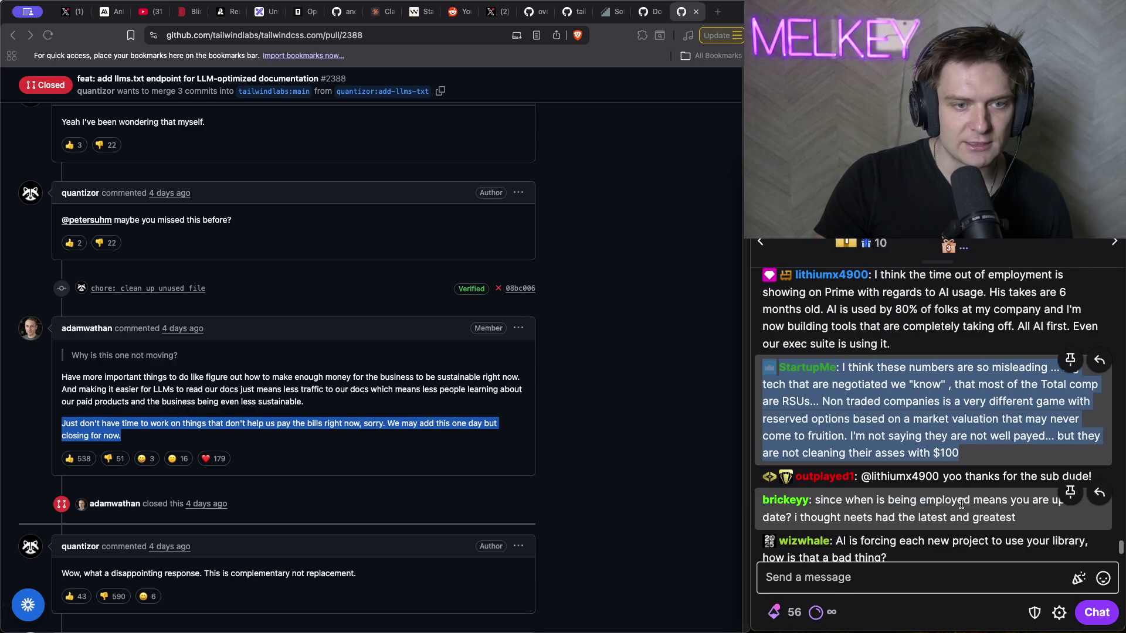
scroll(959, 499, "down", 1)
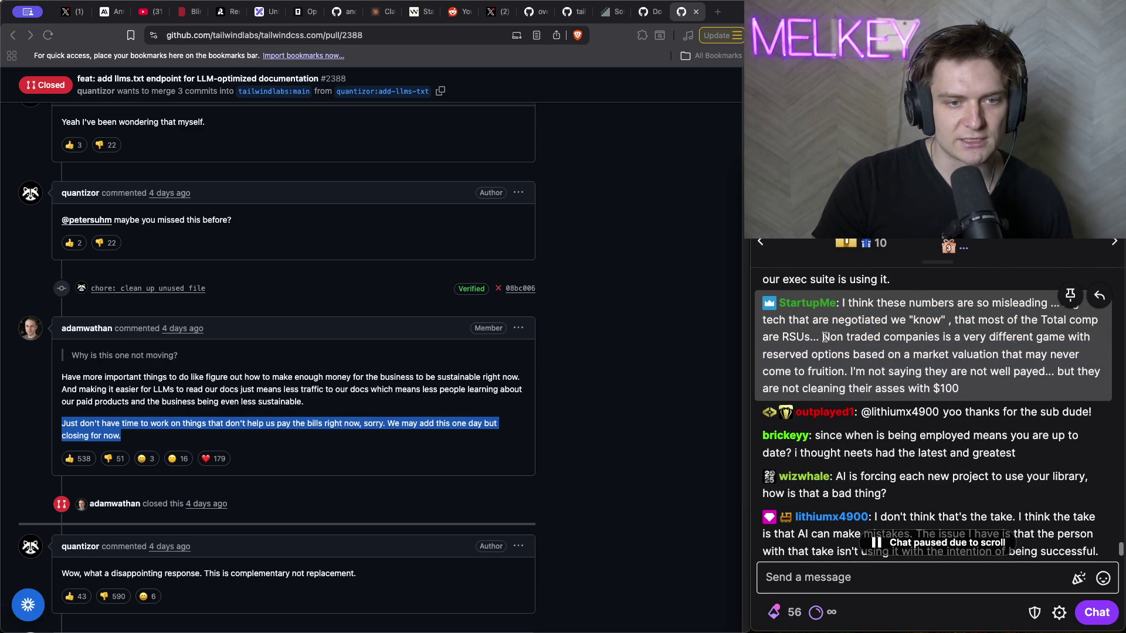
- Select the chat message about misleading pay numbers from 'think' onward
triple_click(853, 351)
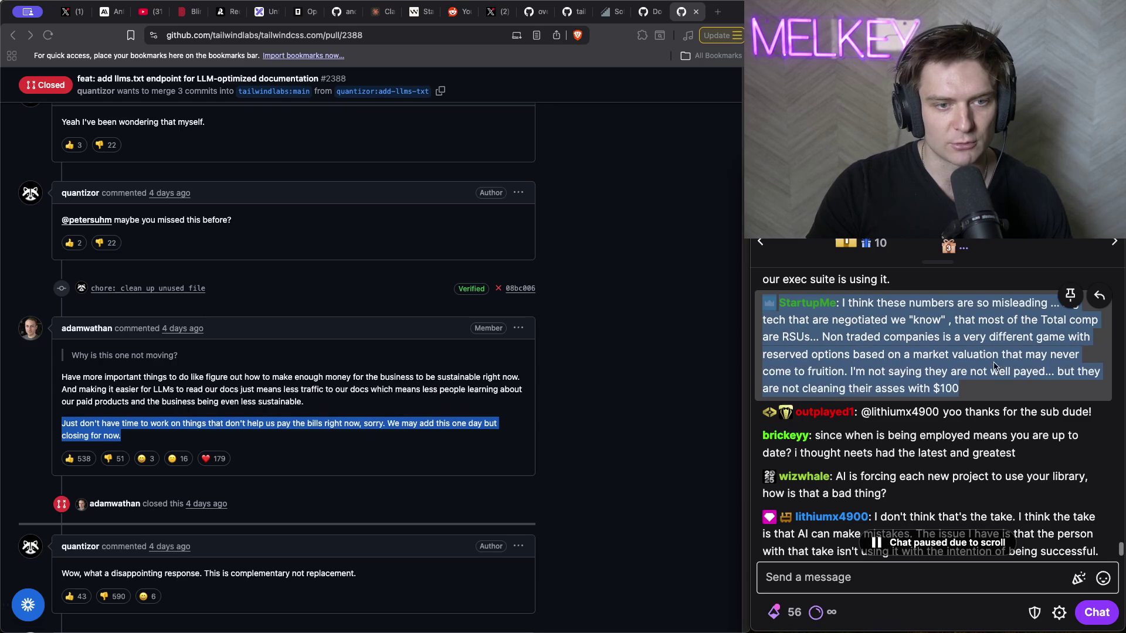
mouse_move(957, 388)
left_mouse_down()
mouse_move(947, 373)
mouse_move(967, 339)
mouse_move(856, 302)
left_mouse_up()
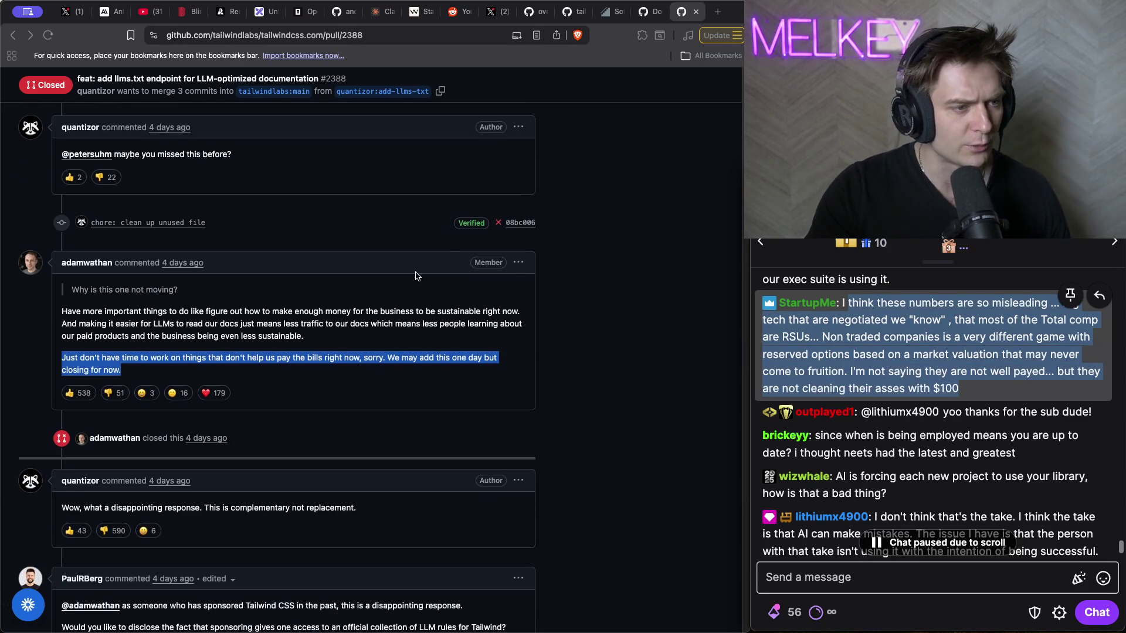
scroll(311, 210, "down", 1)
scroll(983, 367, "down", 3)
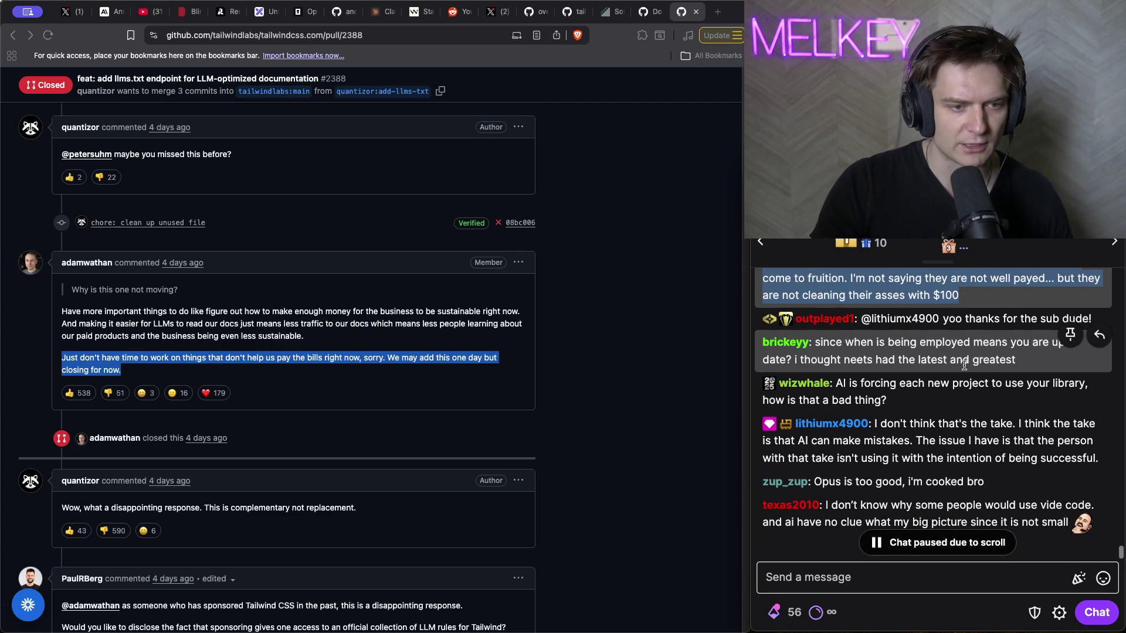
- Select and copy the viewer's chat message saying AI making mistakes isn't the issue
triple_click(989, 428)
scroll(989, 428, "down", 3)
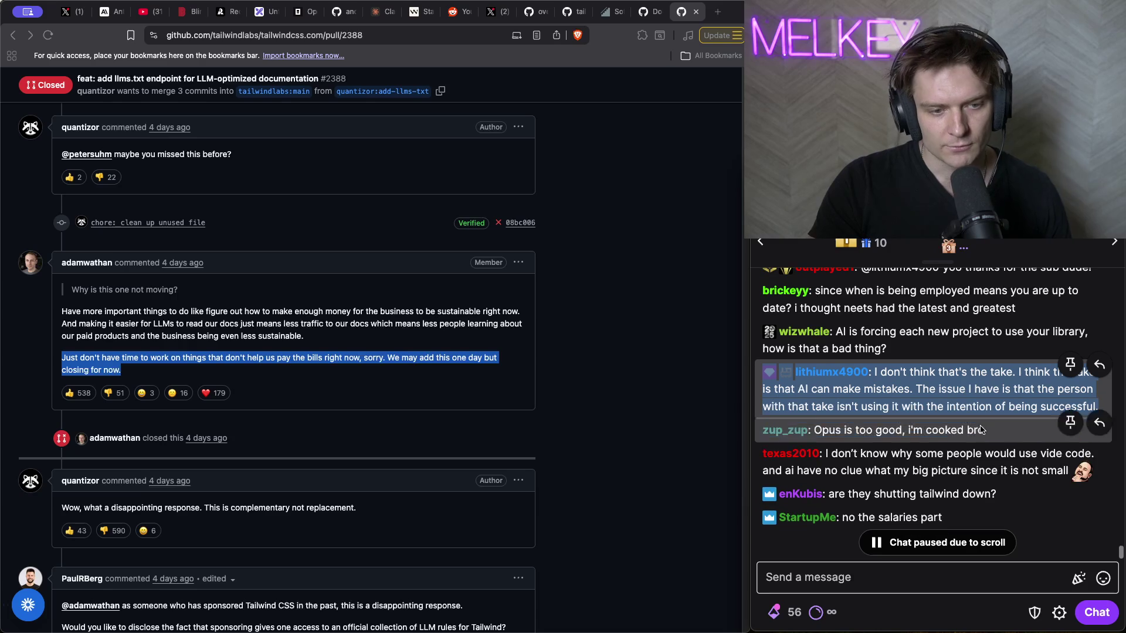
scroll(906, 498, "down", 2)
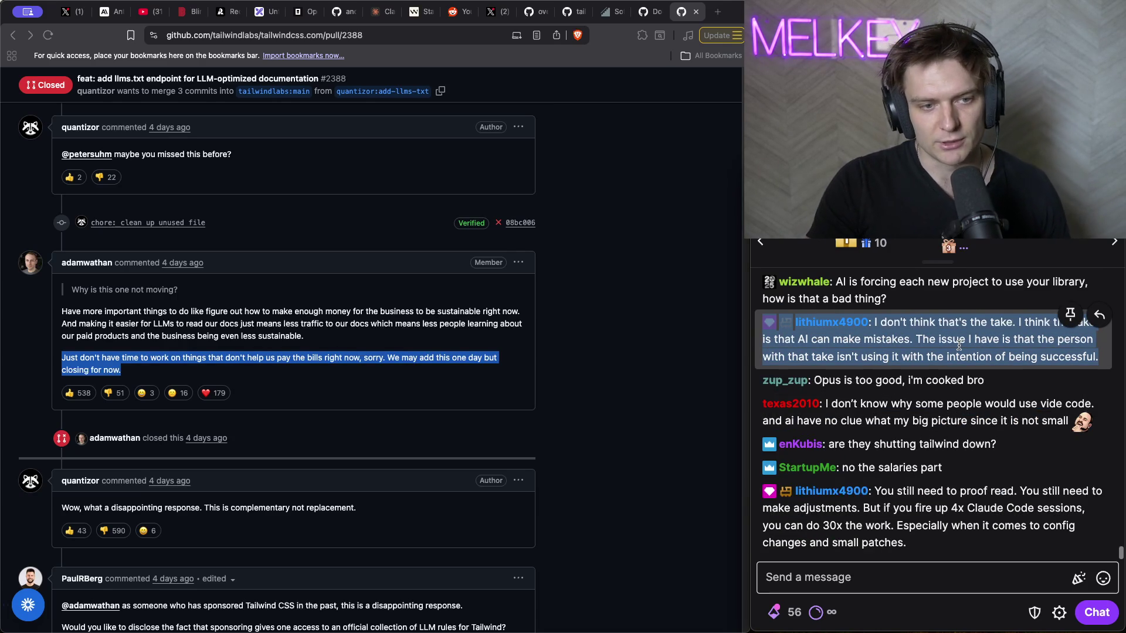
left_click_drag(1097, 357, 967, 354)
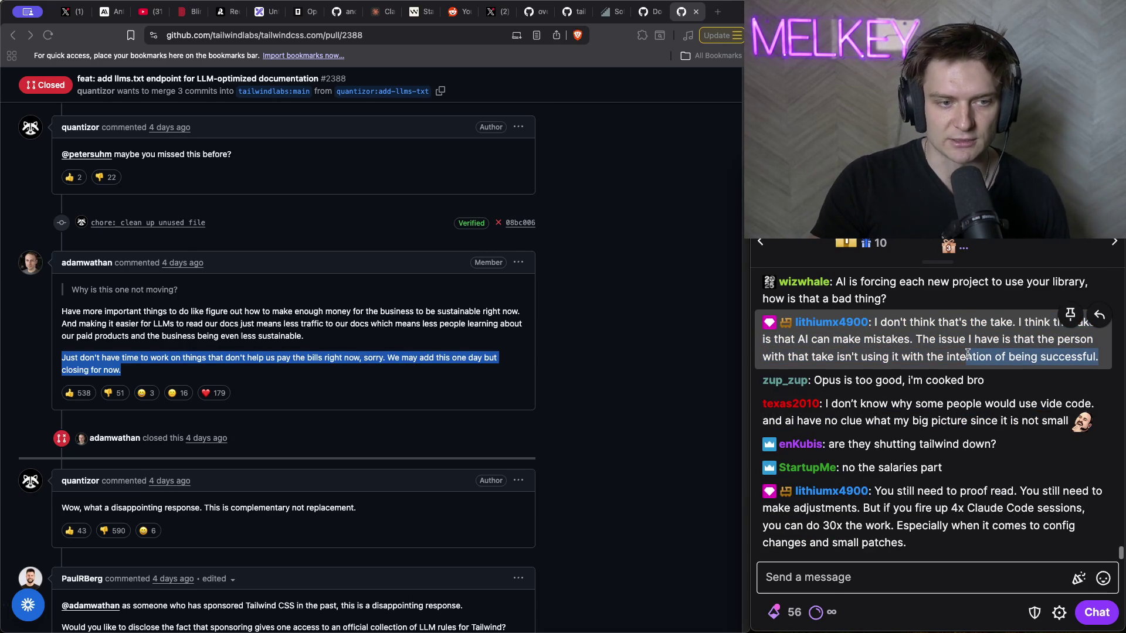
triple_click(967, 354)
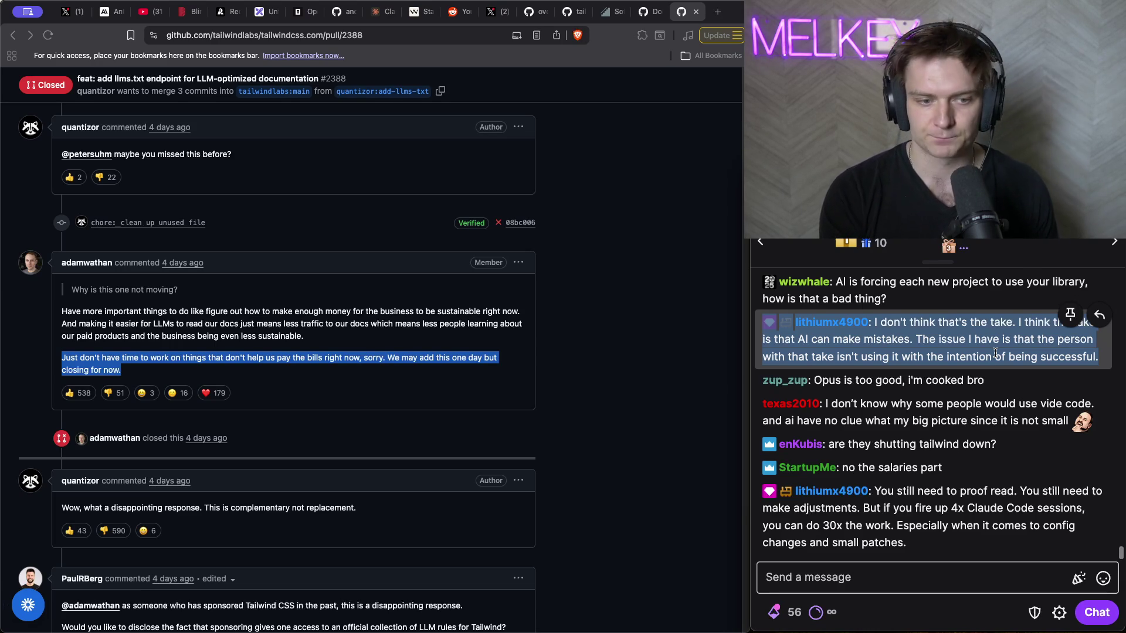
left_click(995, 351)
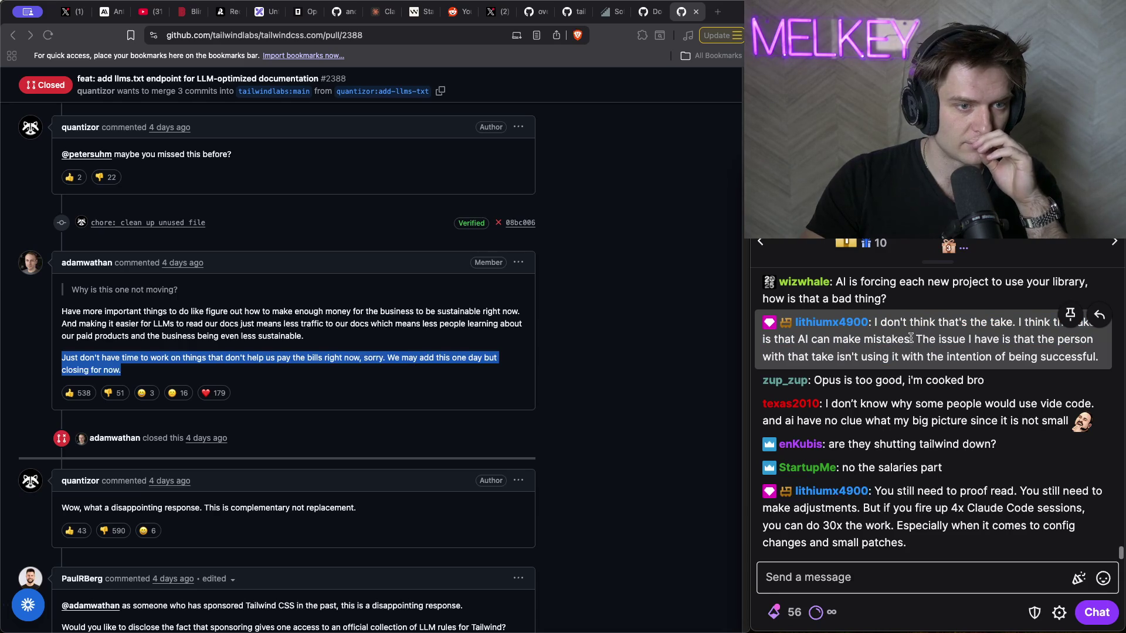
left_click_drag(1101, 362, 869, 322)
key("ctrl+c")
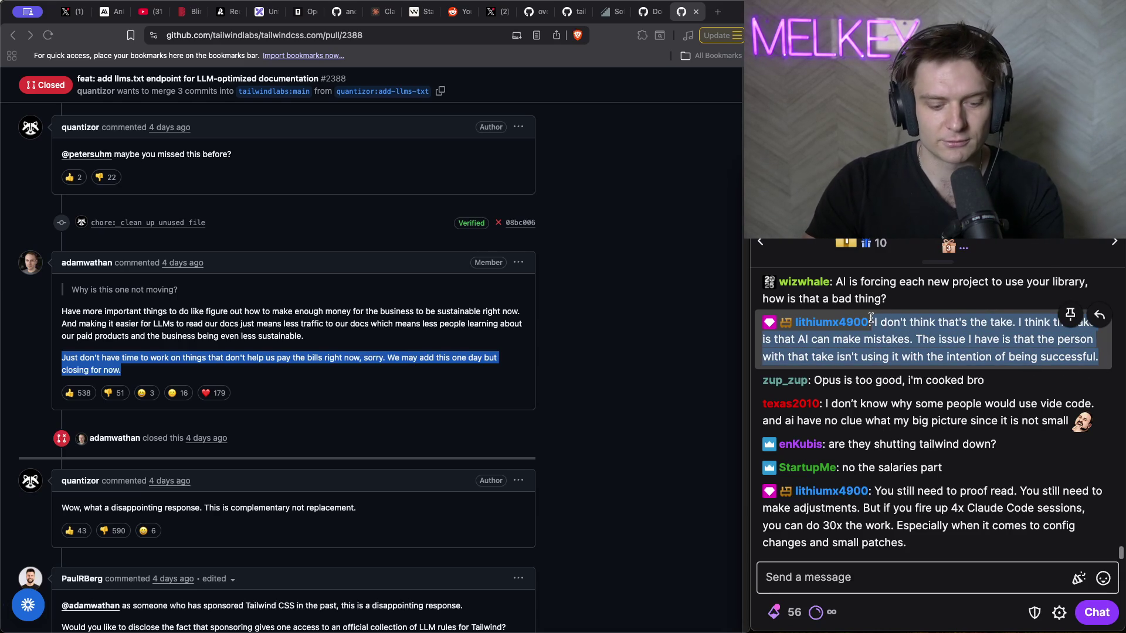
left_click(594, 183)
- Load X's home feed in a new browser tab
key("ctrl+t")
type("tw")
type("er.com")
key("Return")
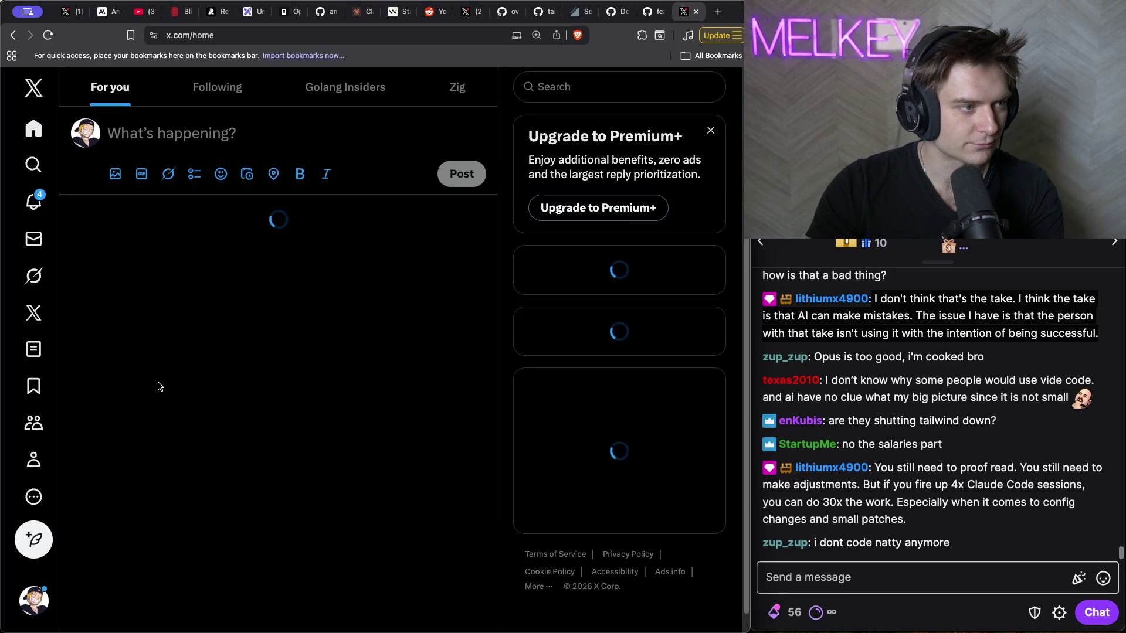
- Paste the copied AI-mistakes chat message into a new X post with blank lines above it
left_click(33, 539)
key("ctrl+v")
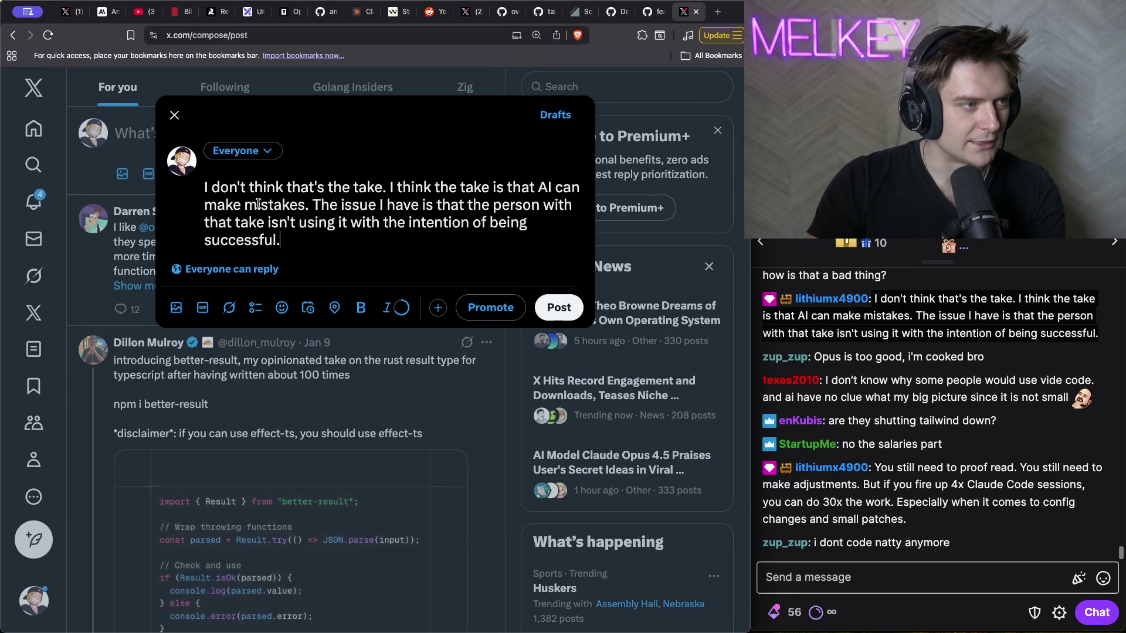
key("Return")
key("Return")
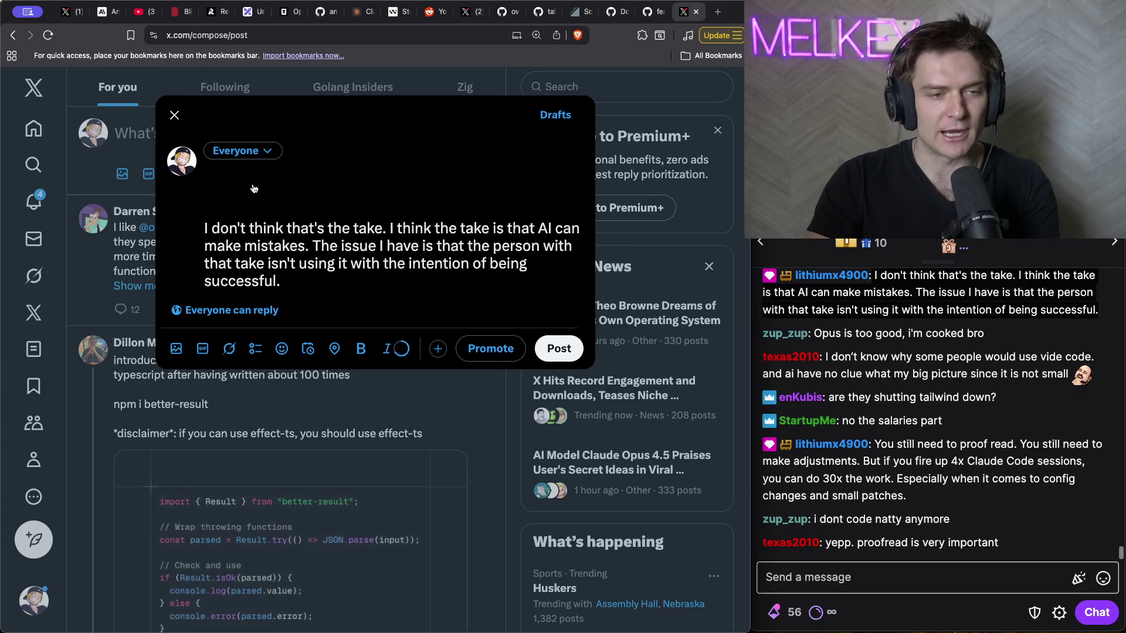
key("super+Tab")
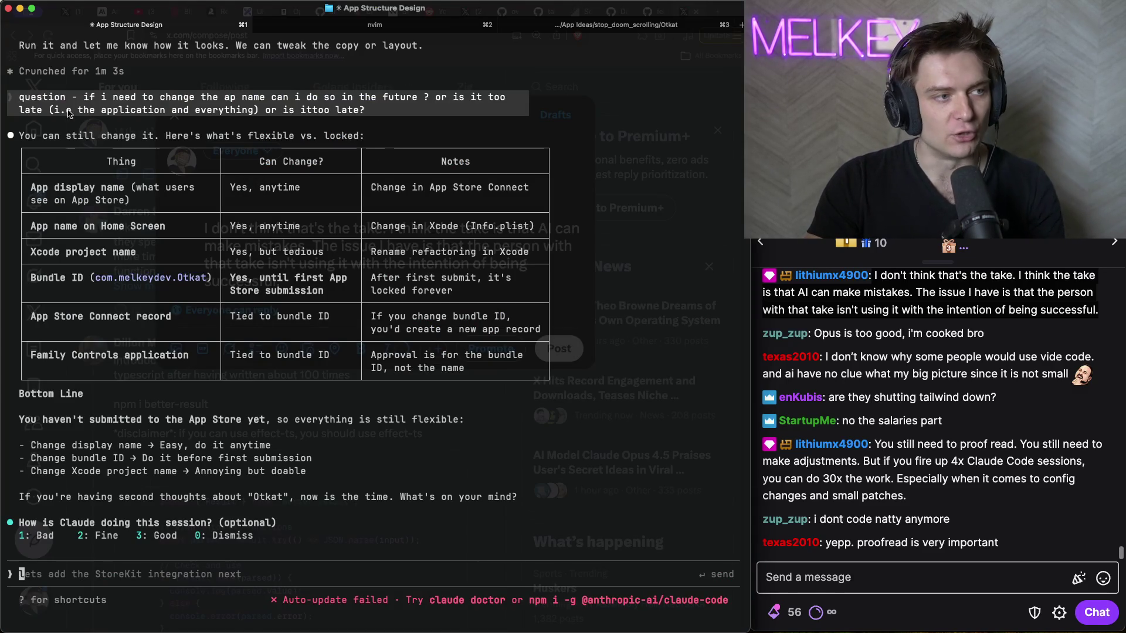
- Open HomeView.swift from the Otkat Home views in Neovim and scroll through its code
left_click(421, 29)
scroll(406, 229, "down", 15)
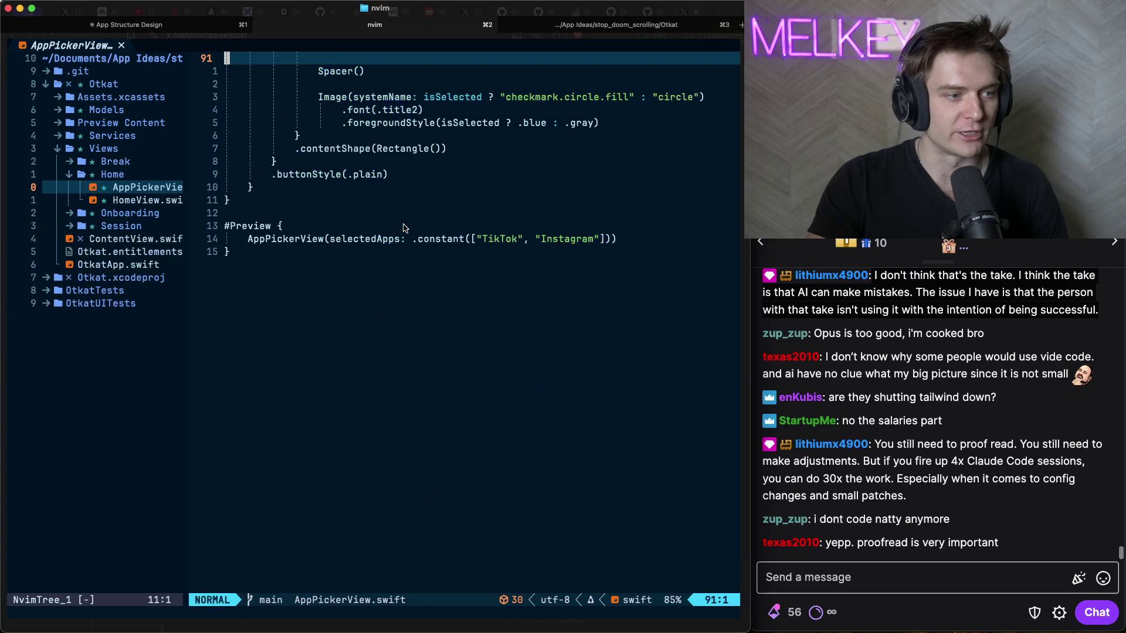
scroll(406, 229, "up", 15)
left_click(100, 202)
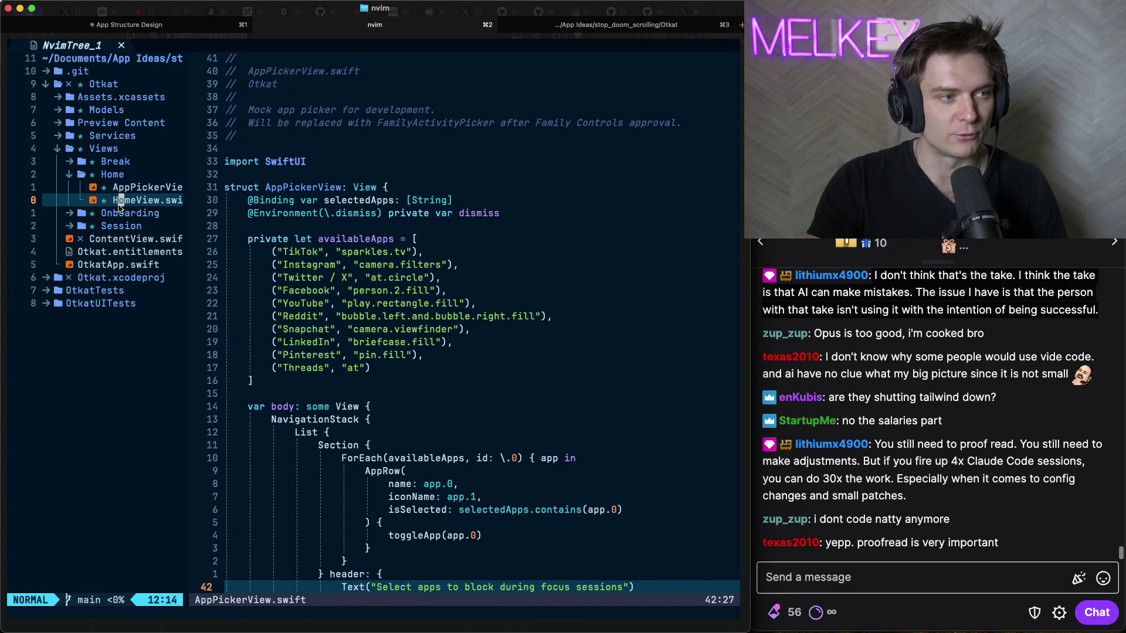
double_click(119, 201)
scroll(528, 234, "down", 15)
scroll(469, 235, "up", 15)
scroll(432, 233, "down", 20)
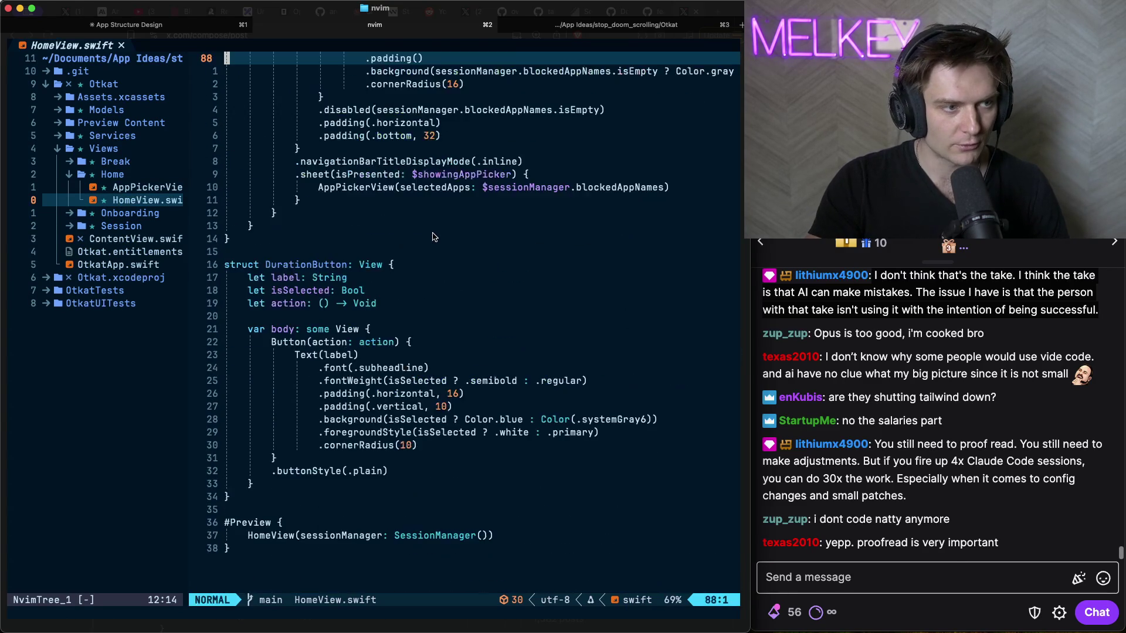
scroll(434, 234, "up", 20)
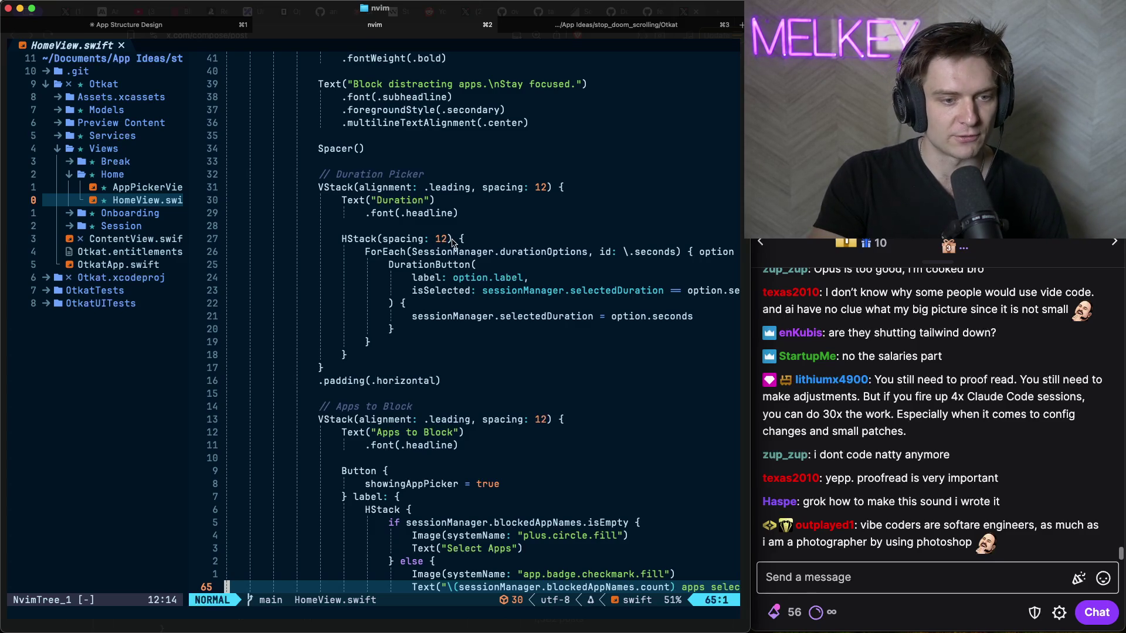
key("super+Tab")
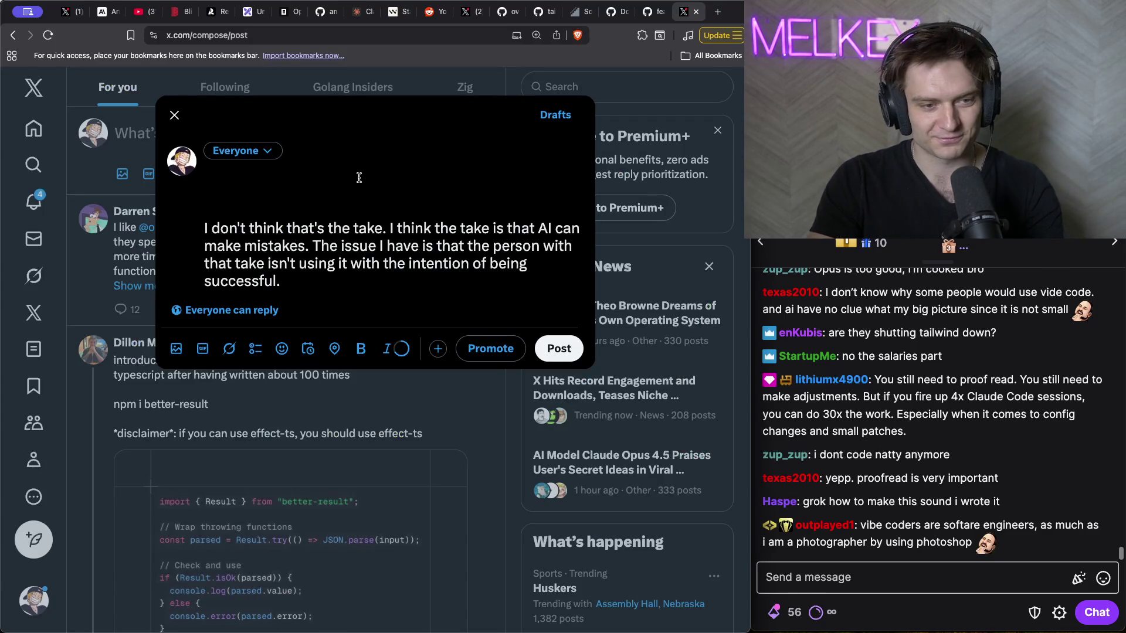
- Write 'Ai can make mistakes. Not a hot take. Issue is when people drag AI down…' as the post
left_click(287, 183)
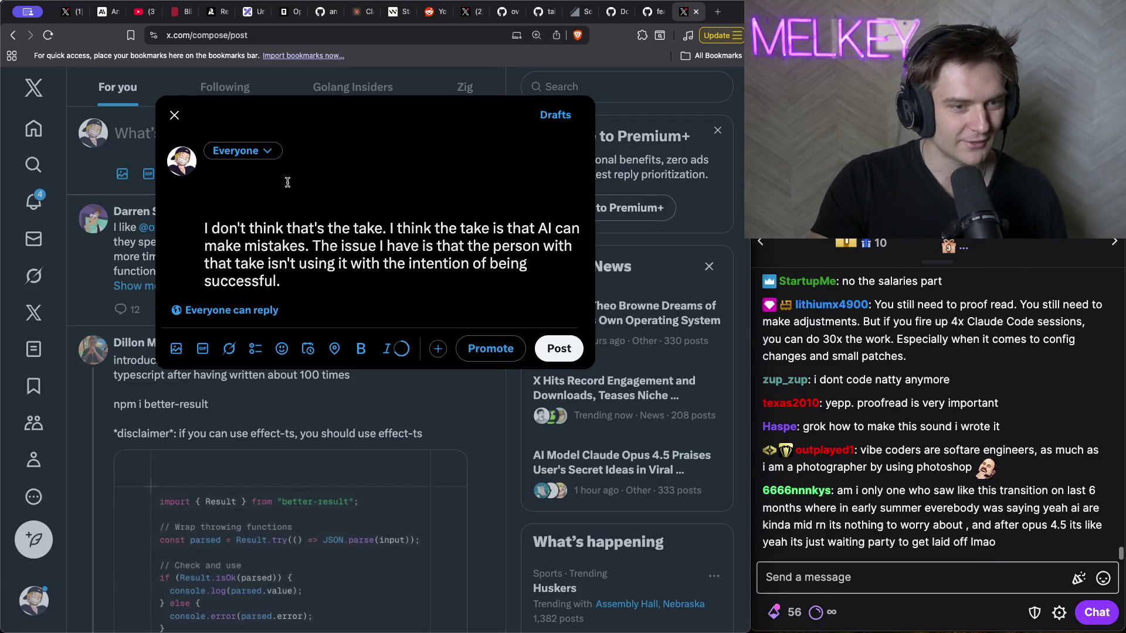
type("Ai can ")
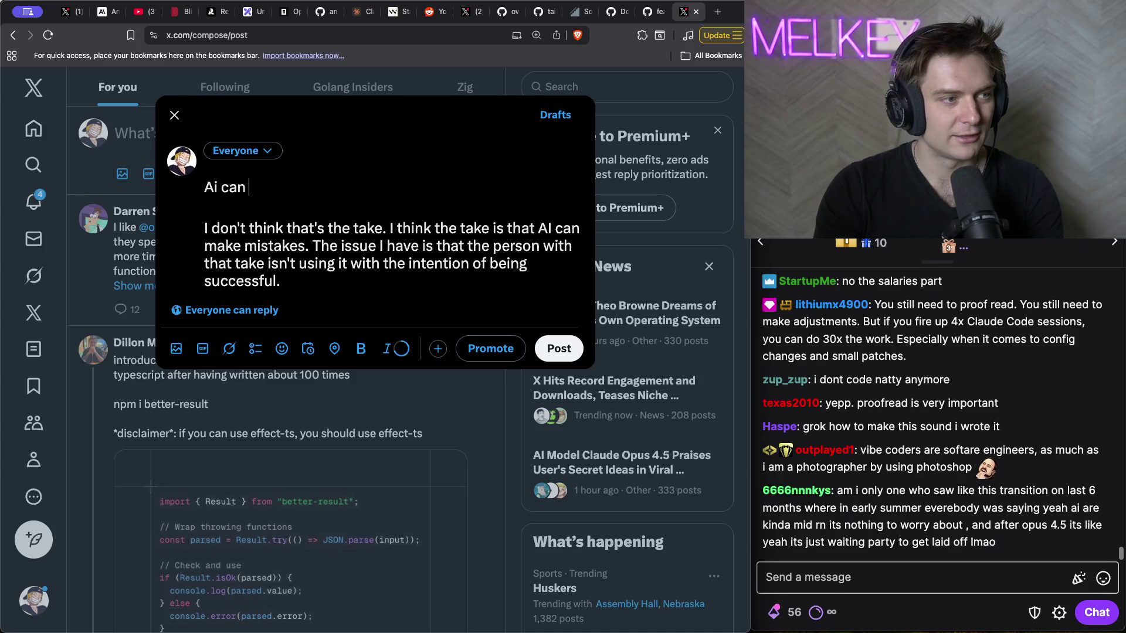
type("make mistakes. ")
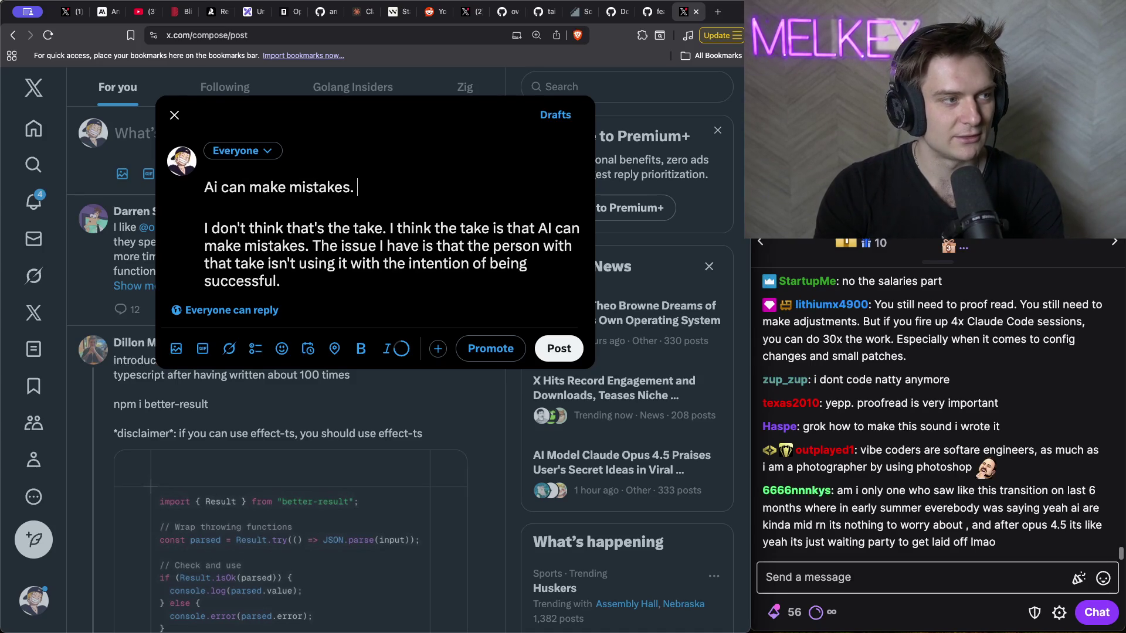
type("Not a hot take.")
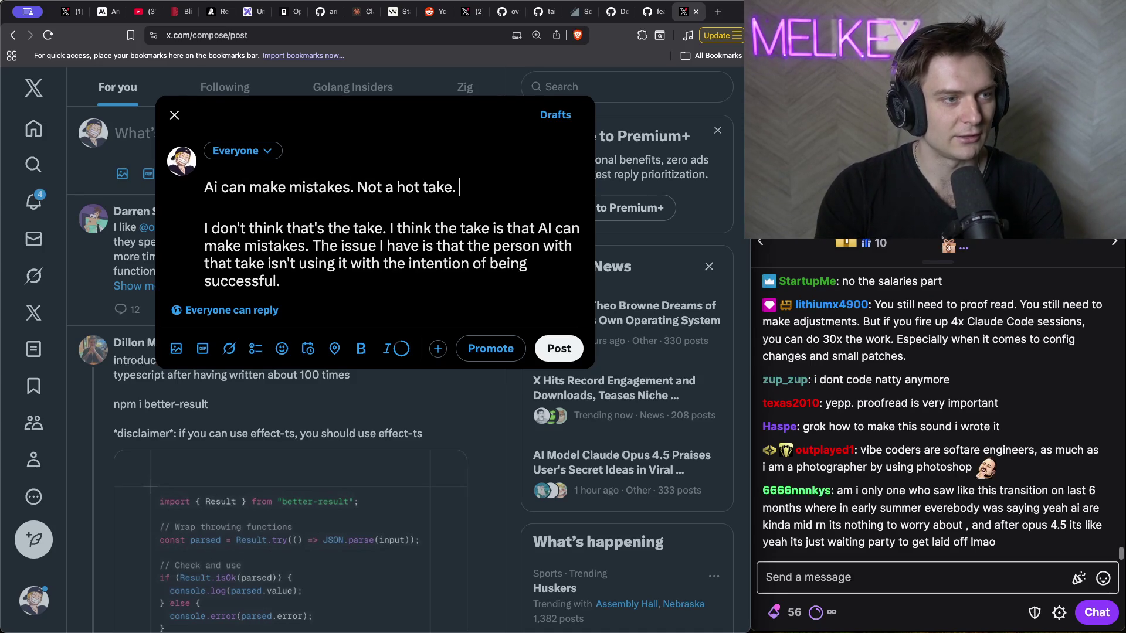
type(" Issue is when people drag A")
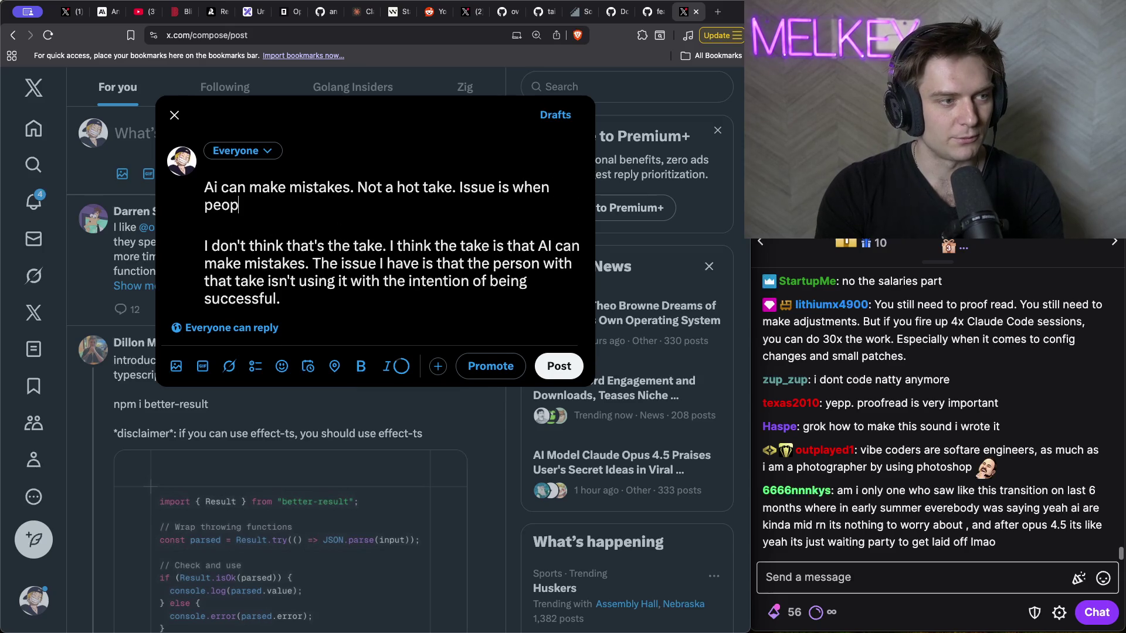
type("I do")
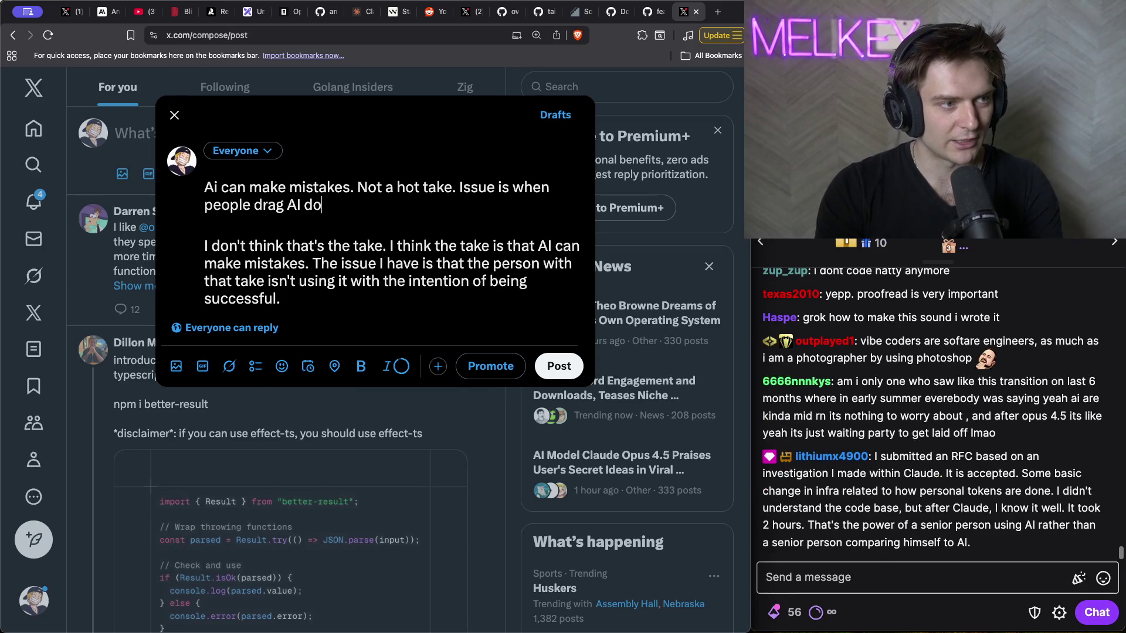
type("wn when their inten")
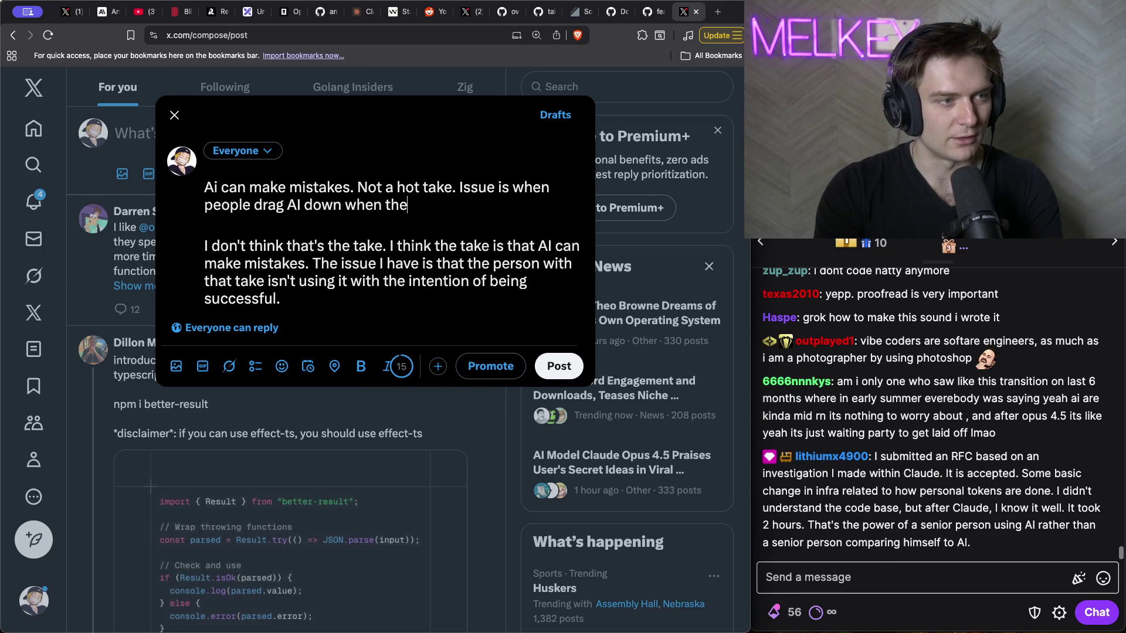
key("BackSpace")
key("BackSpace")
key("BackSpace")
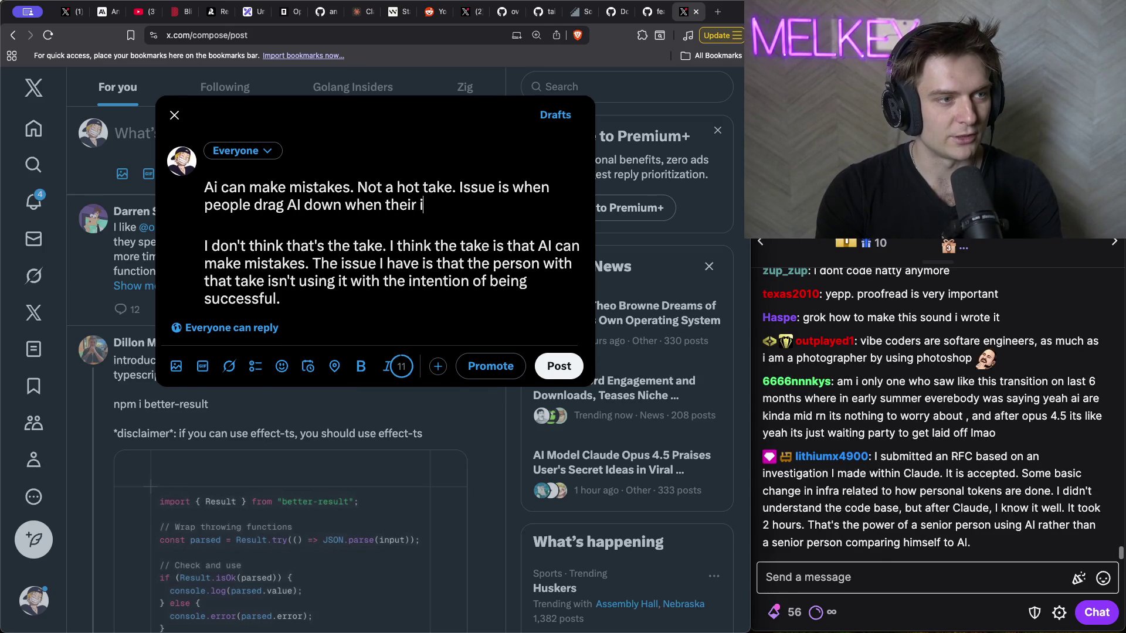
key("BackSpace")
key("BackSpace")
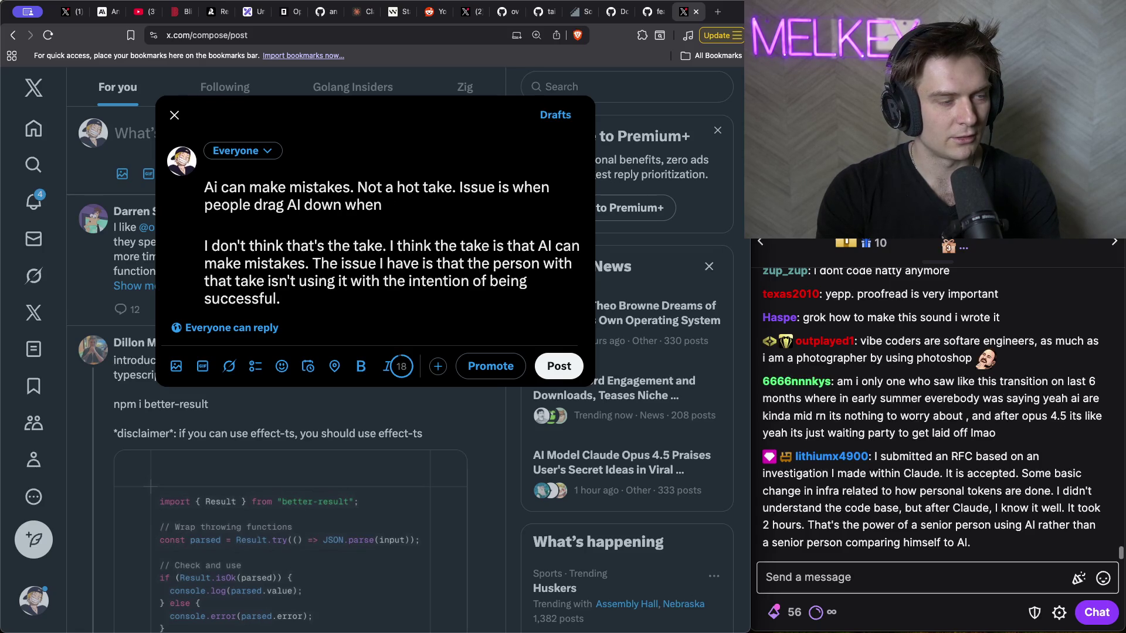
type(" they are u")
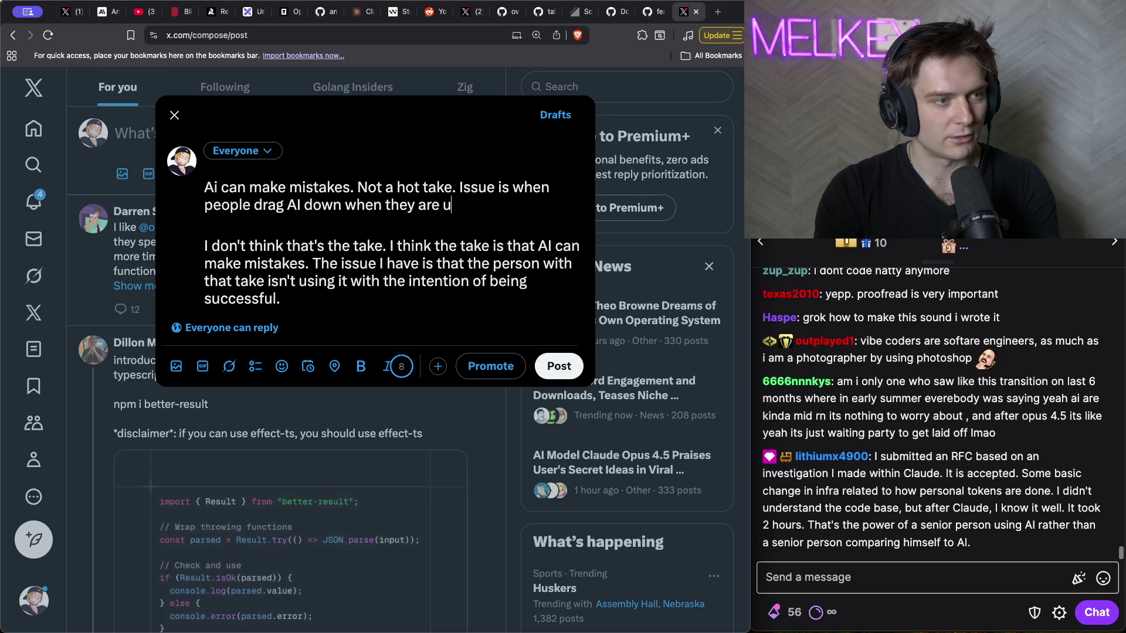
type("sing it with the in")
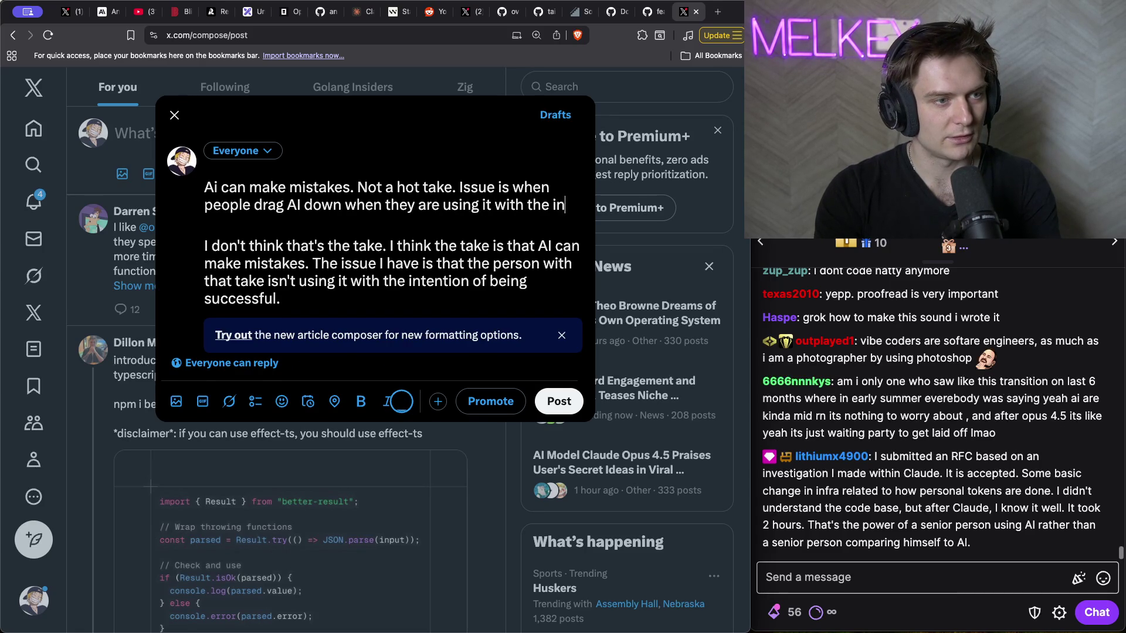
type("tention of not being su")
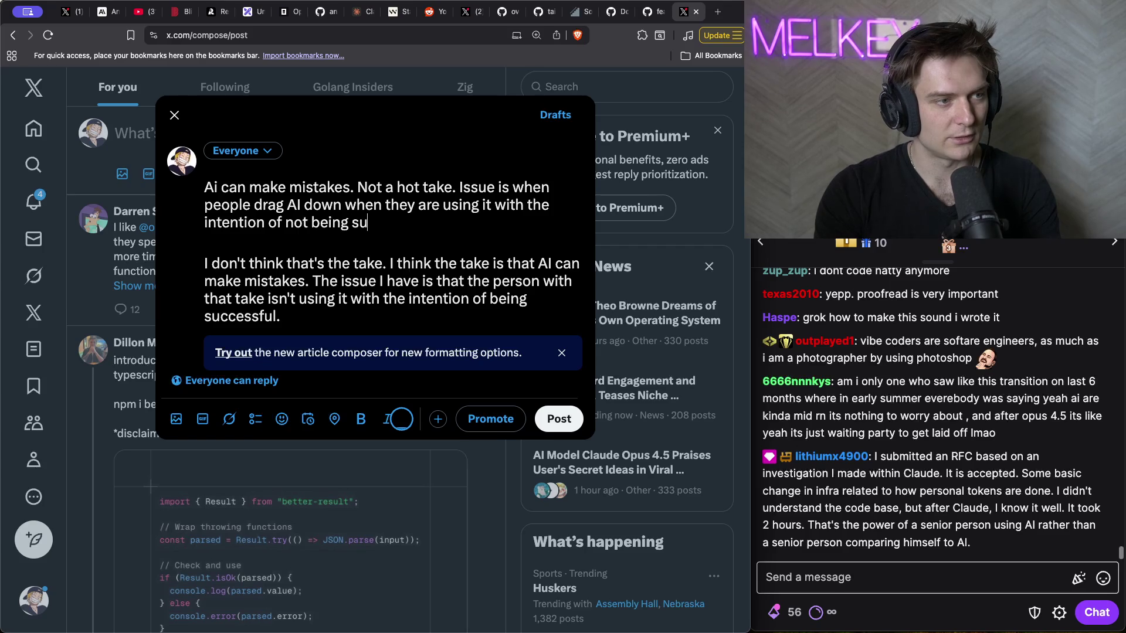
type("ccessful")
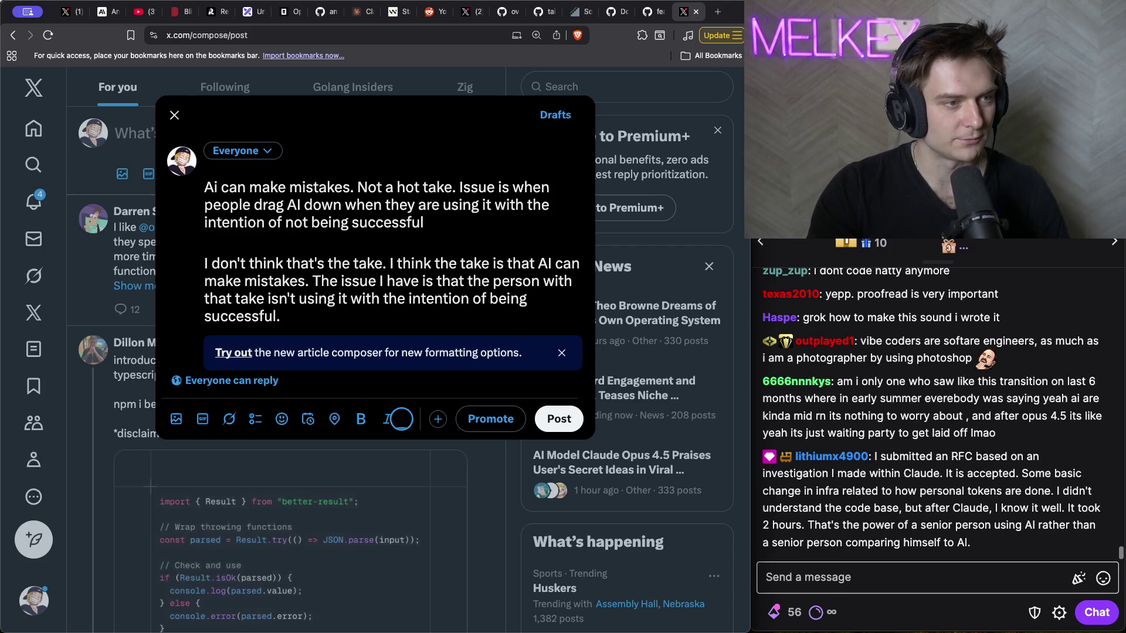
- Delete the pasted viewer chat paragraph beneath the new text
left_click(295, 313)
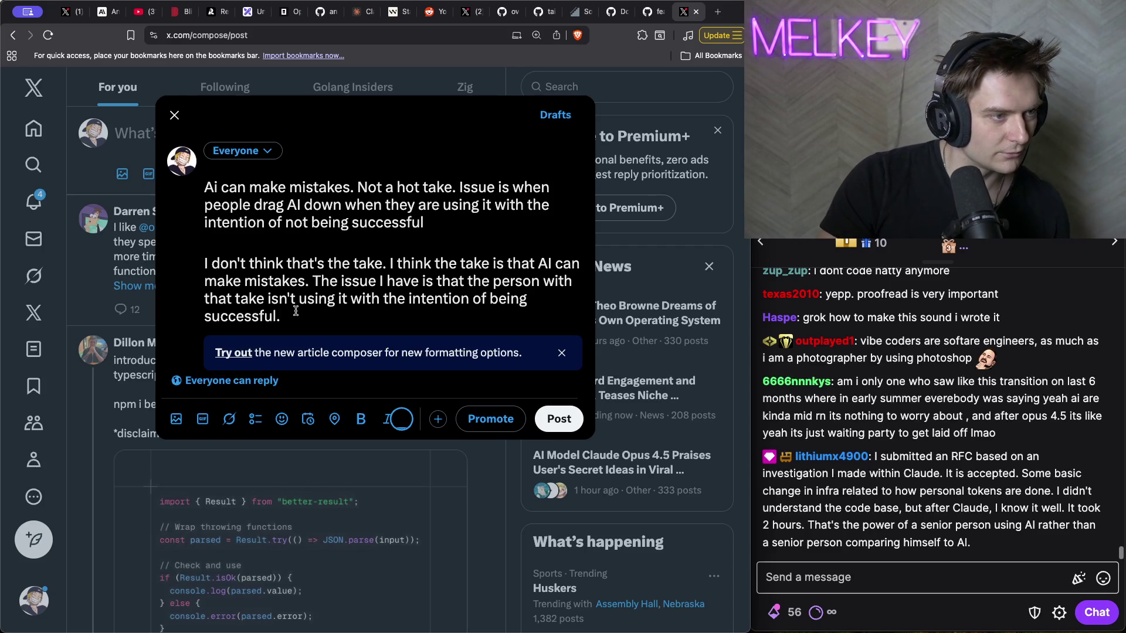
left_click_drag(285, 313, 194, 271)
key("BackSpace")
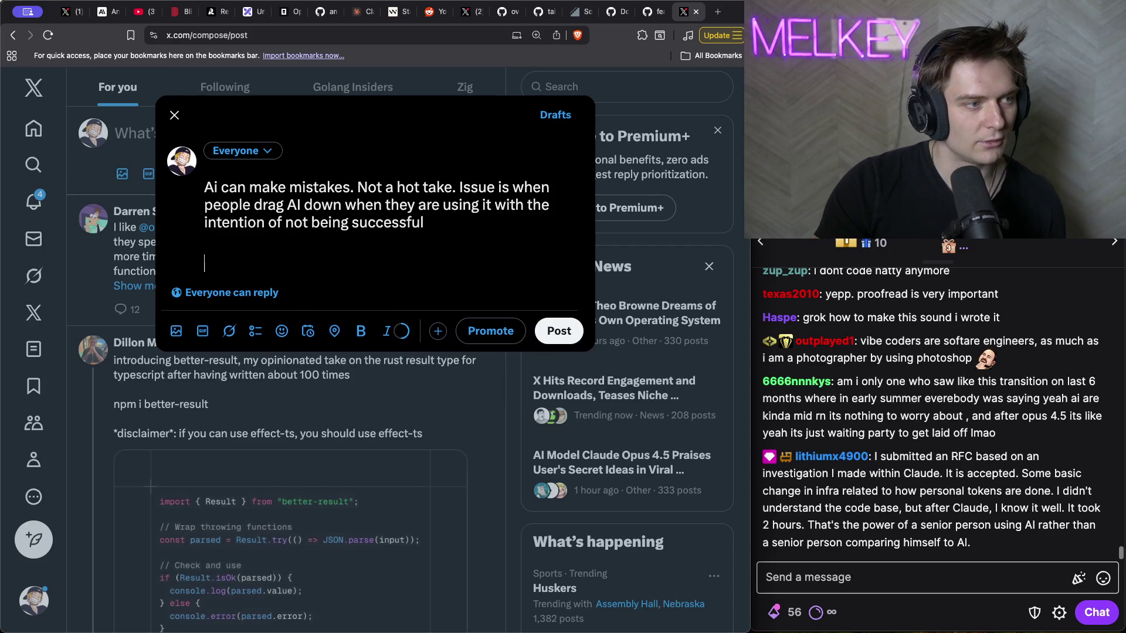
- Remove the leftover blank lines, capitalise 'AI', and append 'at all.'
key("BackSpace")
key("BackSpace")
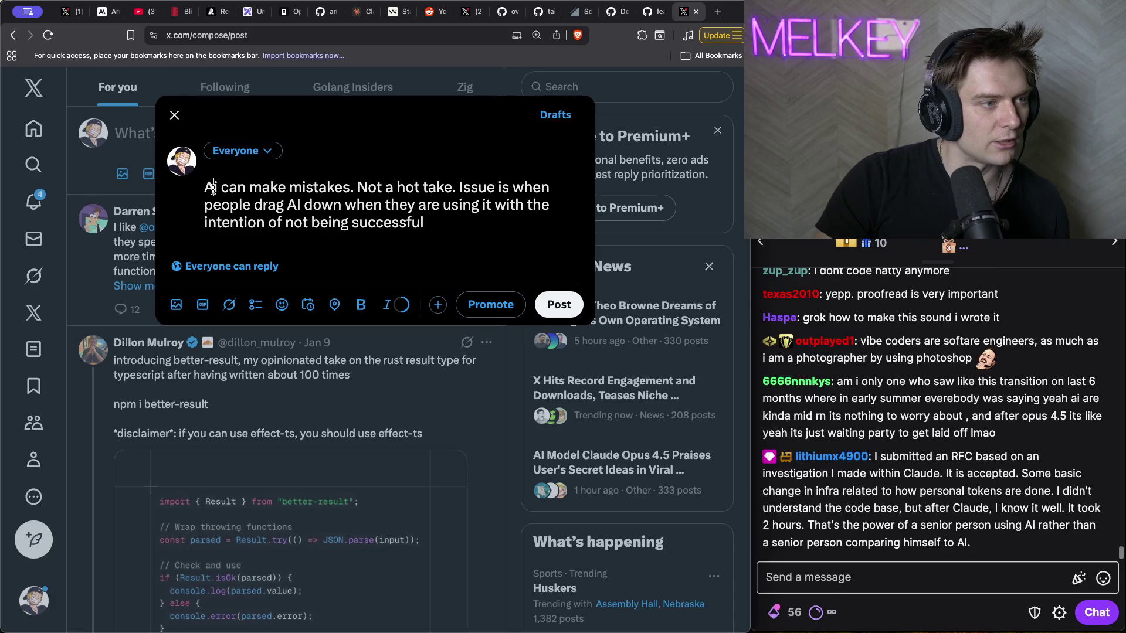
left_click(212, 189)
key("BackSpace")
type("I")
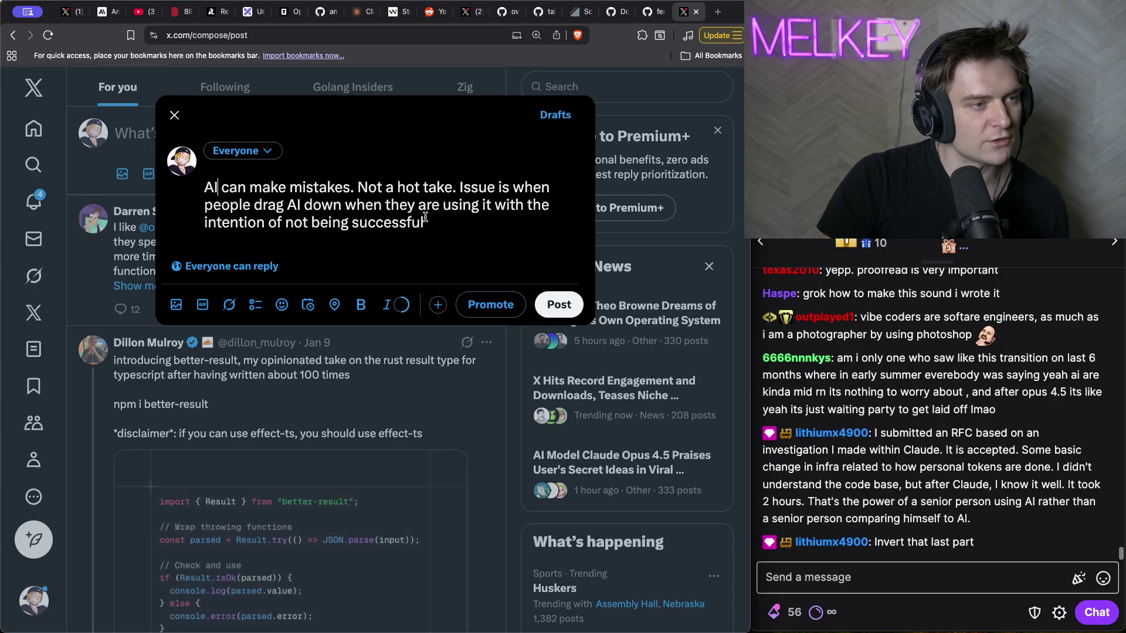
type("at all.")
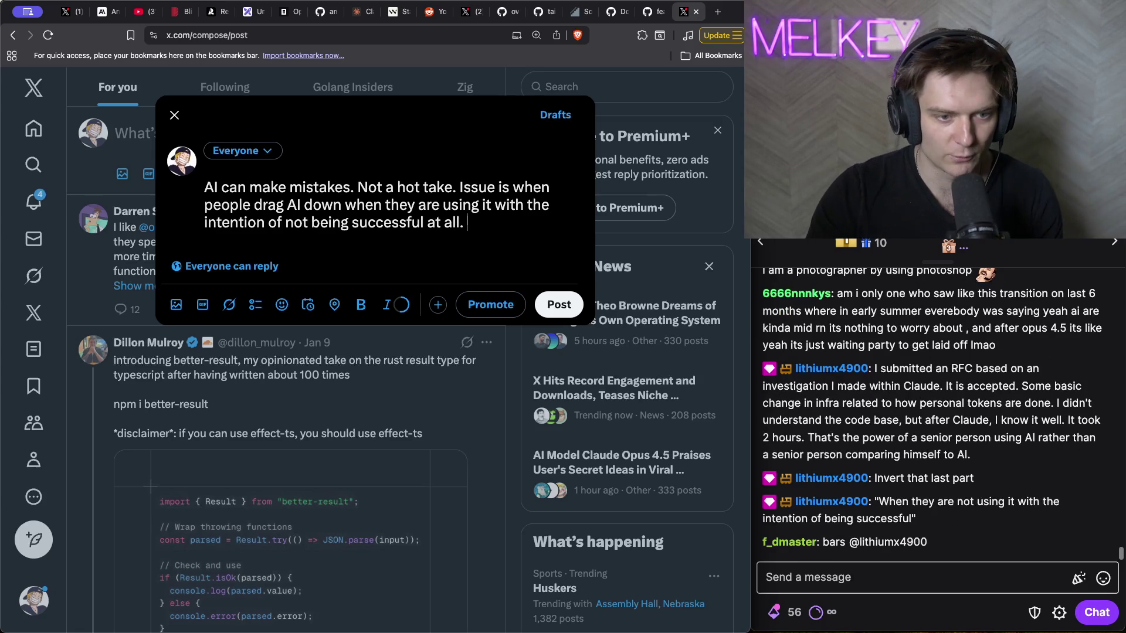
- Reword the ending to 'they are not using it with the intention of being successful' and publish
mouse_move(466, 223)
left_mouse_down()
mouse_move(434, 224)
mouse_move(398, 204)
left_mouse_up()
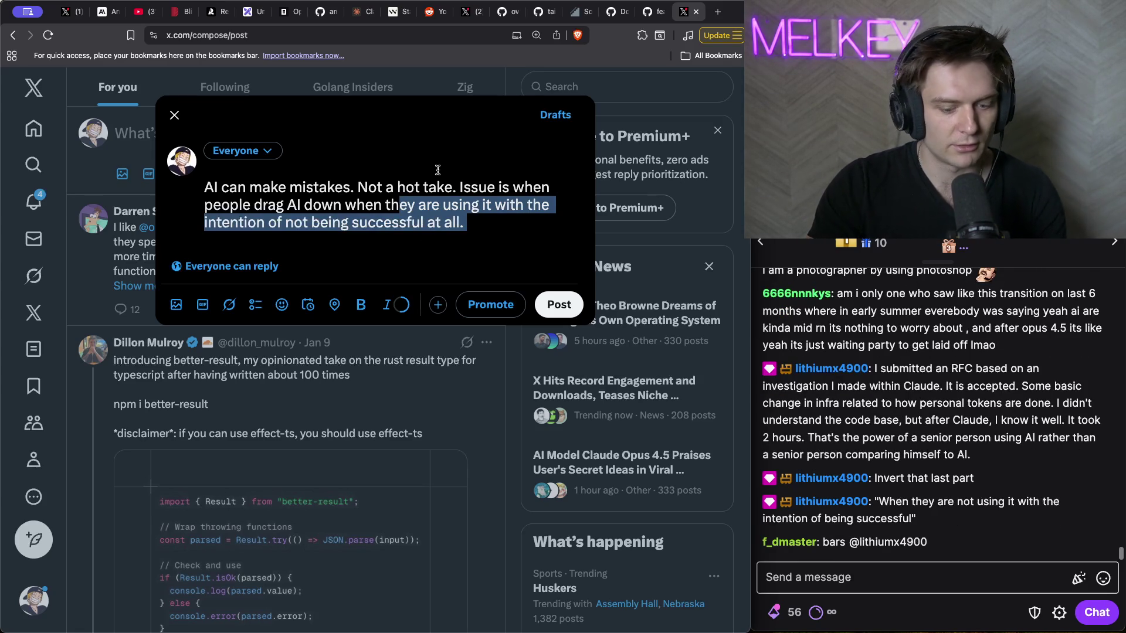
type("ey are not using it with the intention of being successfu")
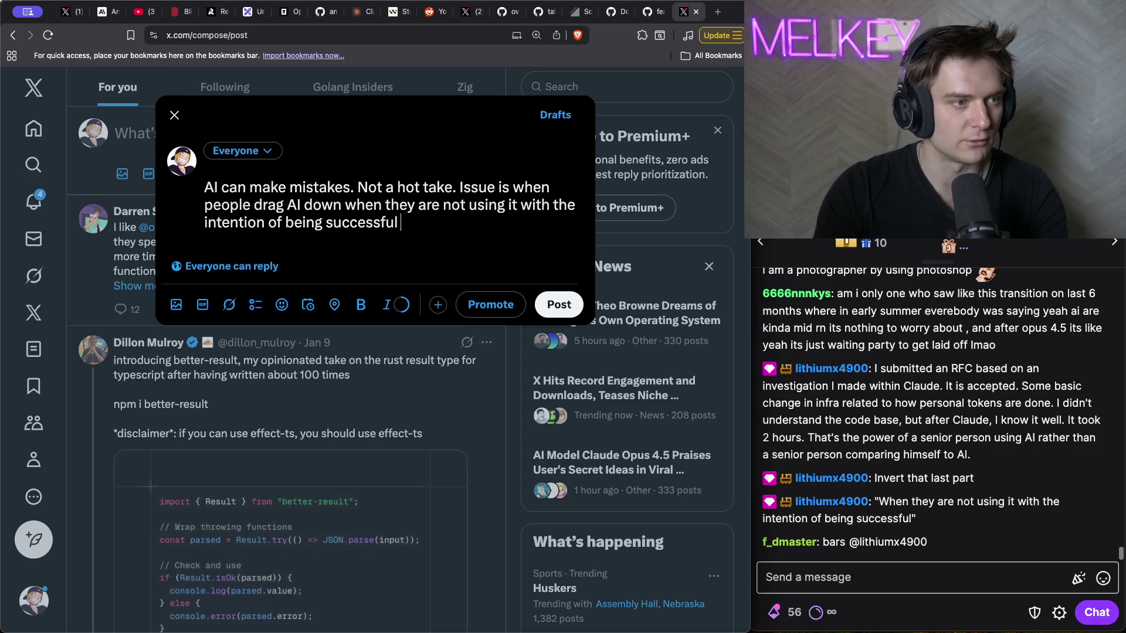
left_click(559, 305)
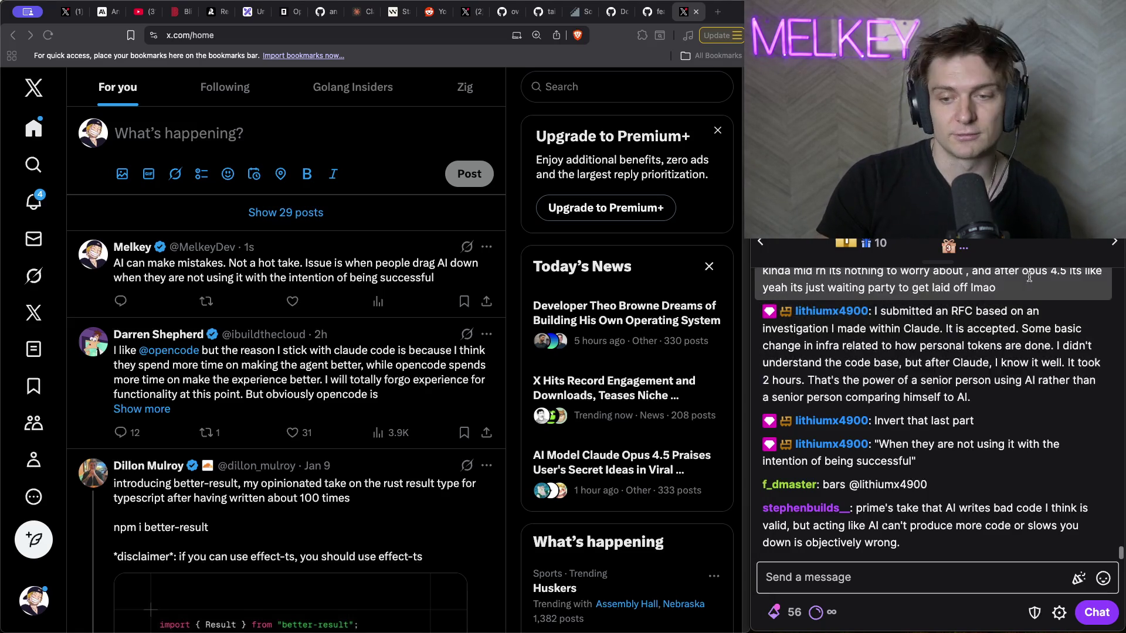
- Highlight part of a viewer's Twitch chat message and begin writing a chat reply
mouse_move(992, 393)
left_mouse_down()
mouse_move(839, 377)
mouse_move(957, 376)
left_mouse_up()
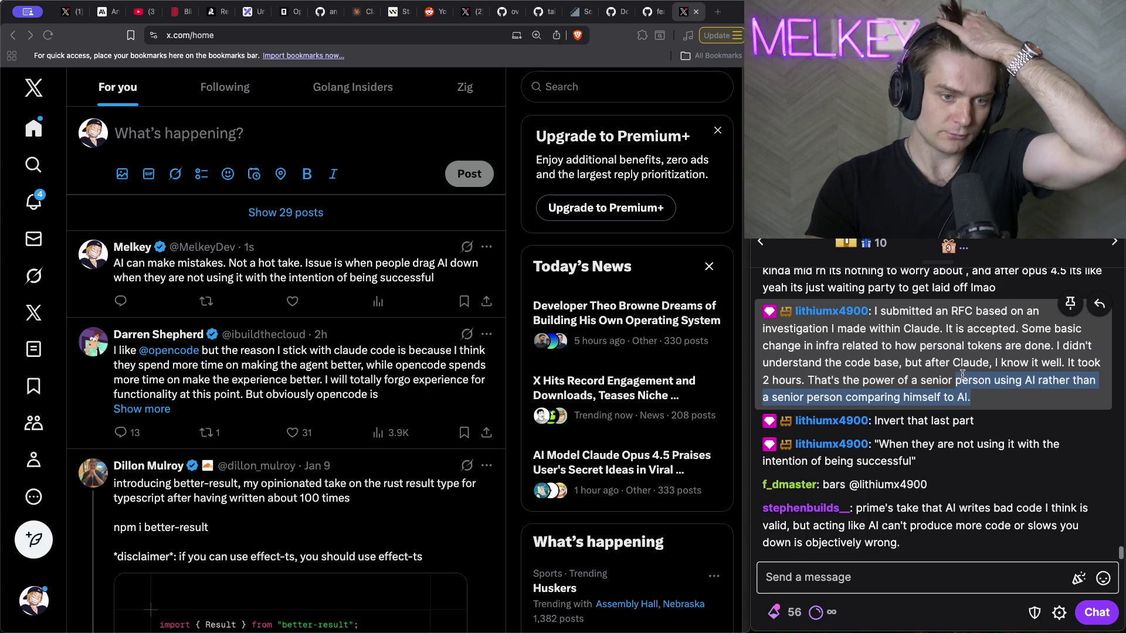
left_click(950, 578)
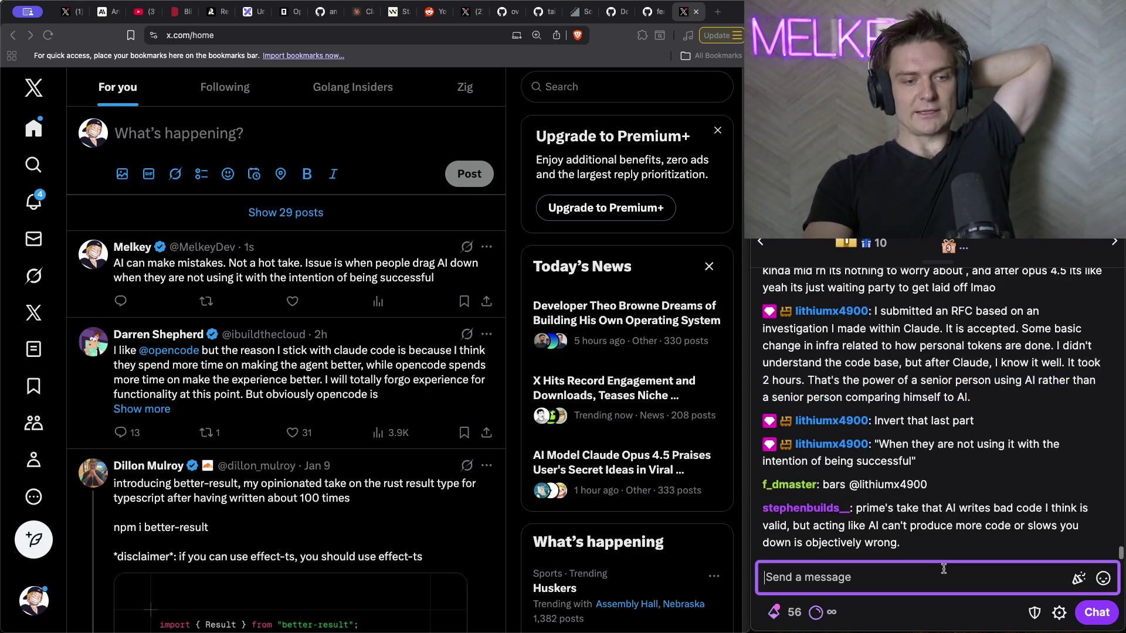
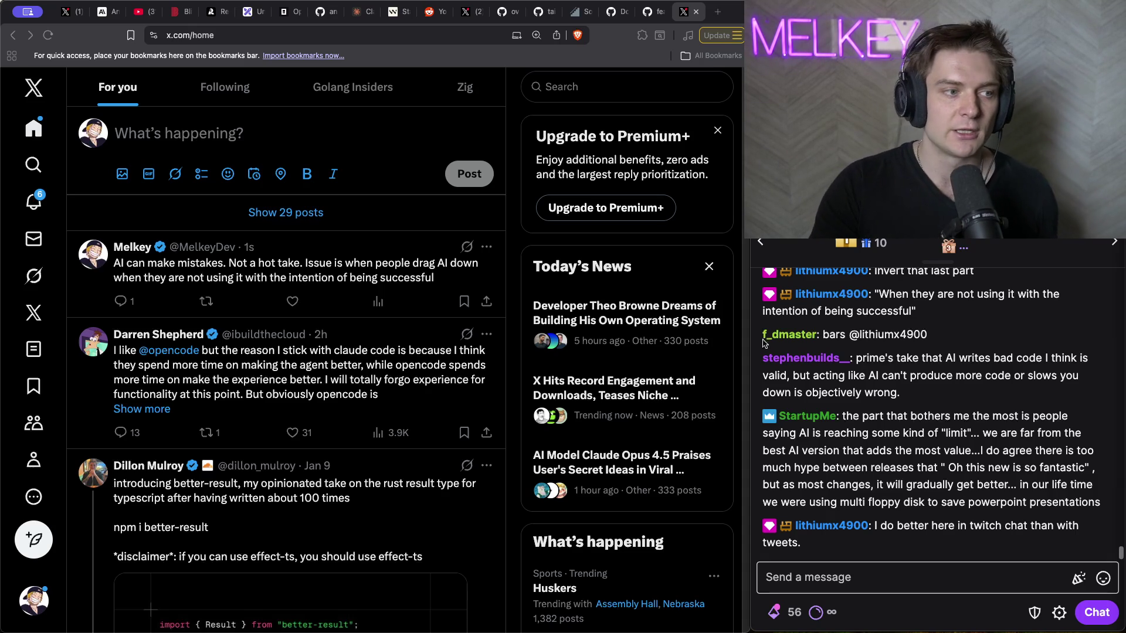
- Open your post about AI mistakes and the notifications list, then bring the YouTube window forward
left_click(298, 265)
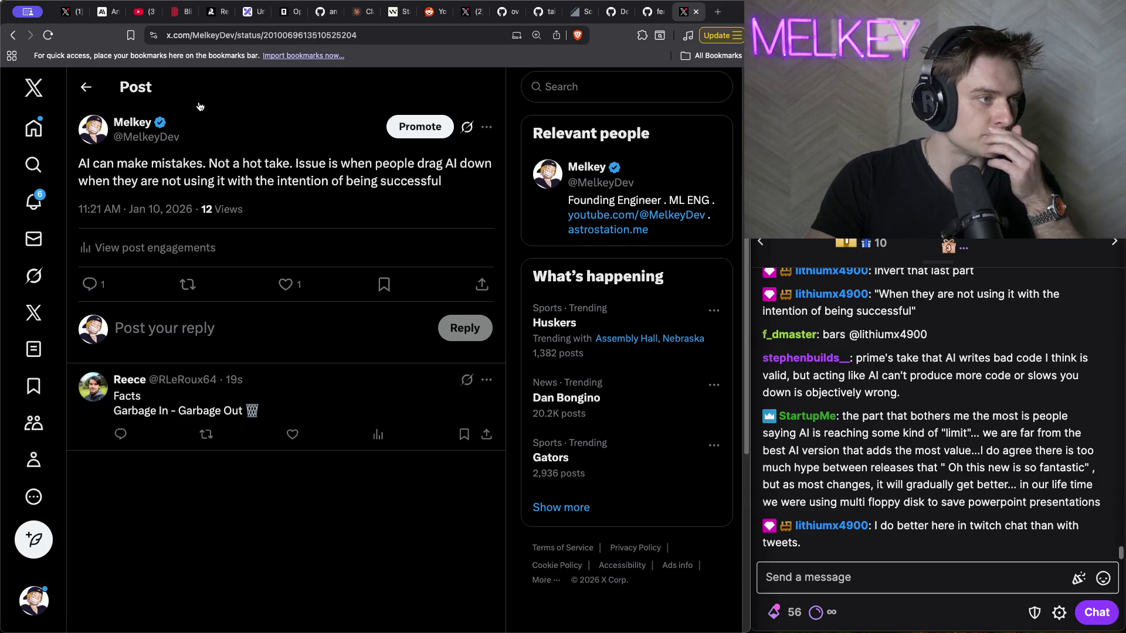
left_click(34, 200)
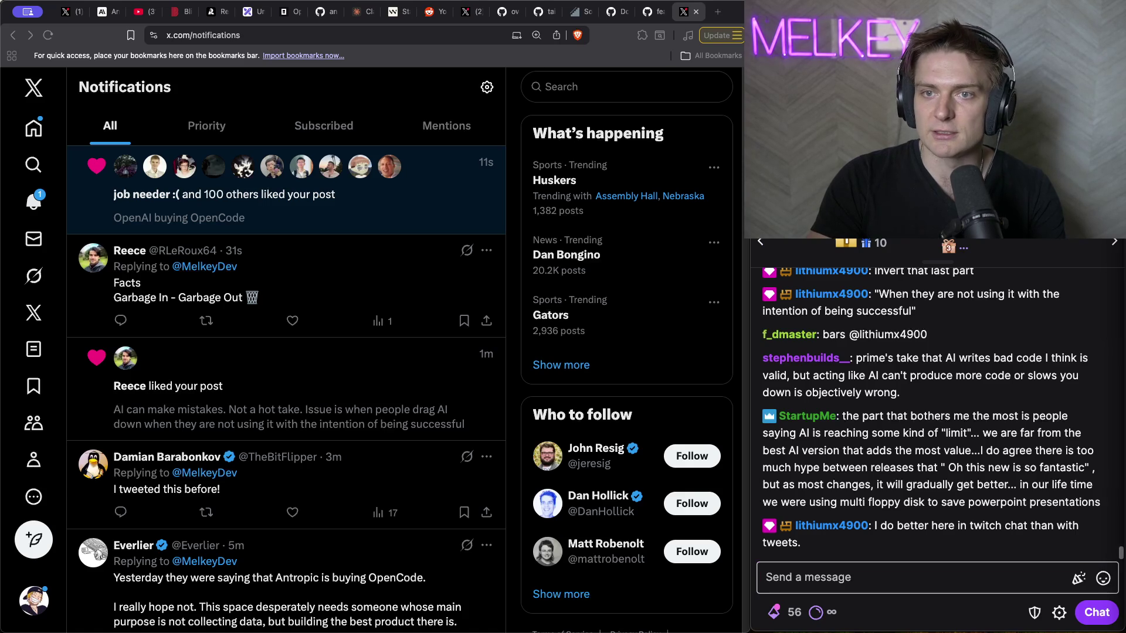
key("super+Tab")
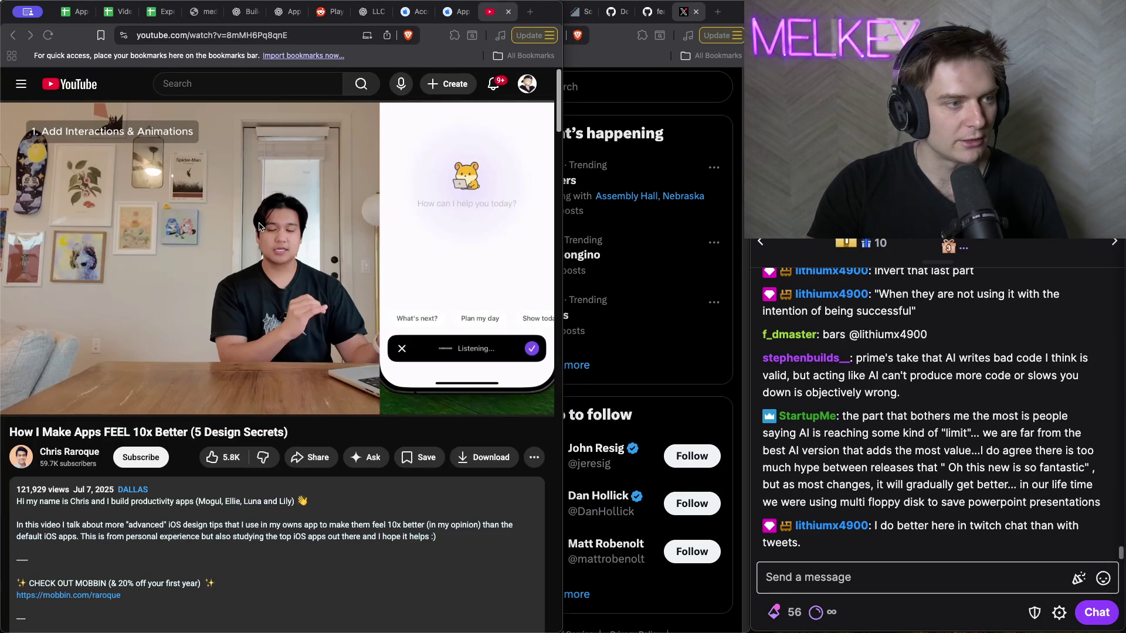
- Rewind the design-tips video to about 1:29, replay it, and pause at 1:33
left_click(235, 279)
key("Left")
key("Left")
key("Left")
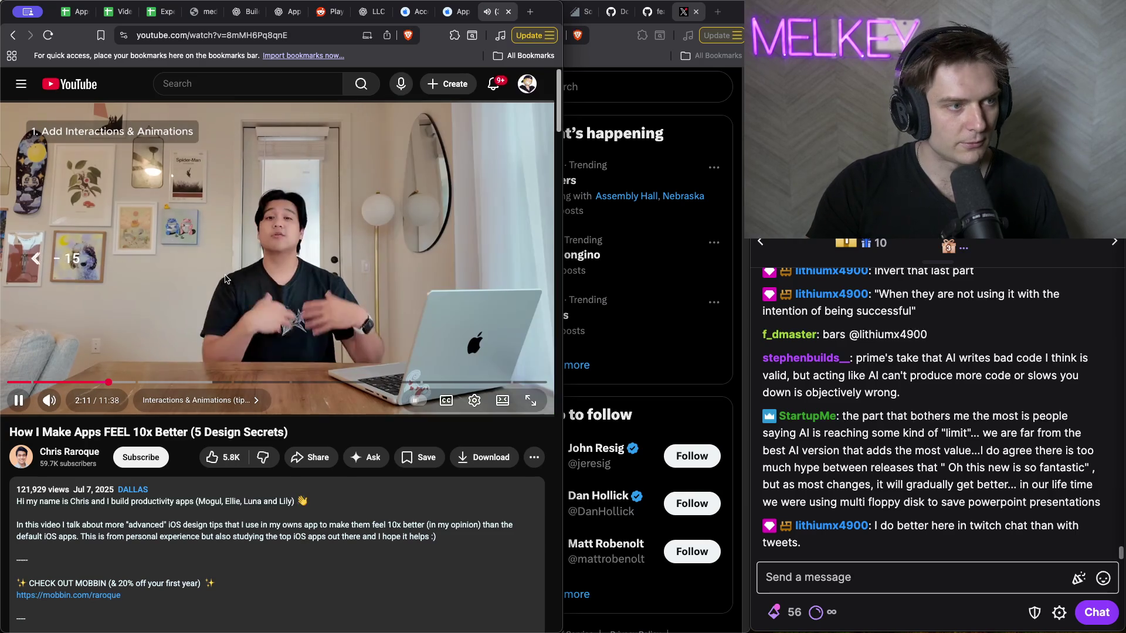
key("Left")
key("Left")
key("Left")
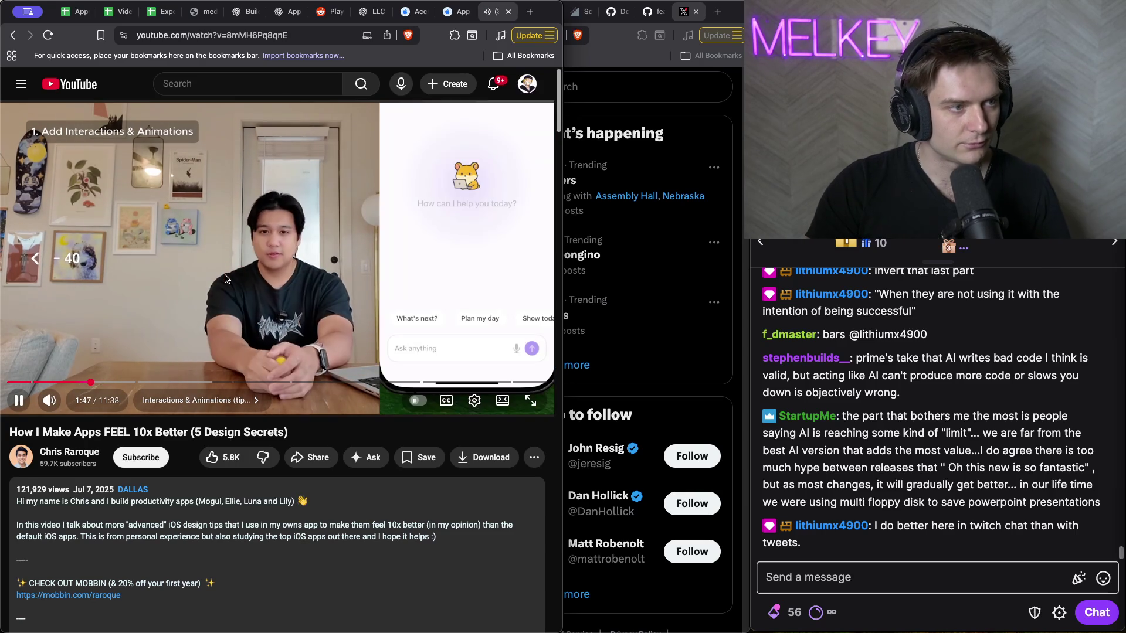
key("Left")
key("Left")
key("Left")
left_click(226, 280)
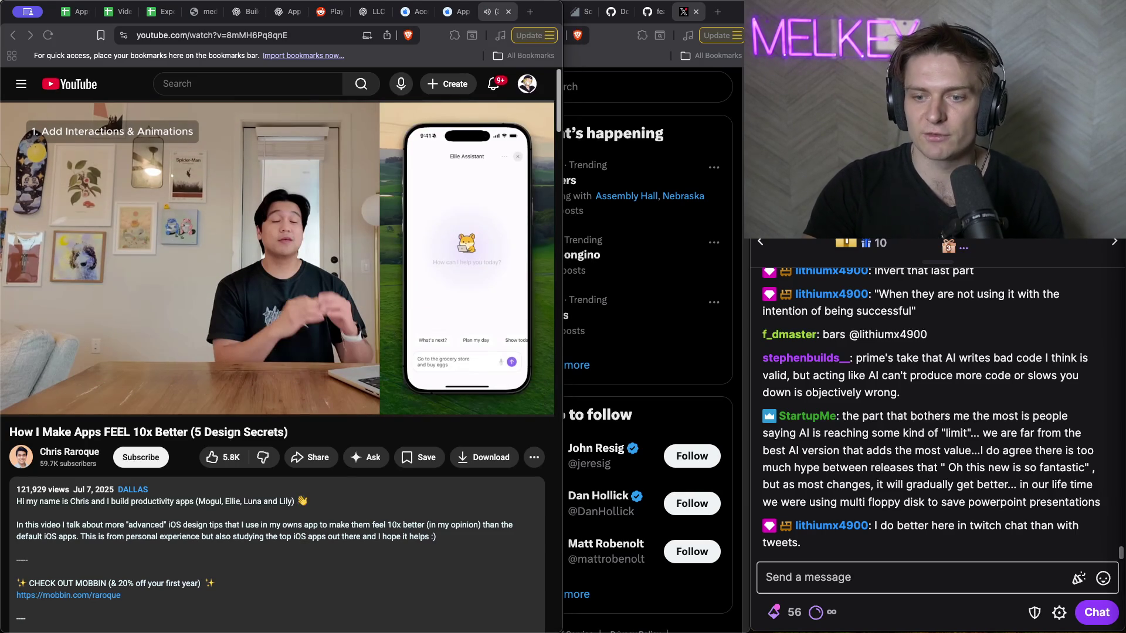
key("space")
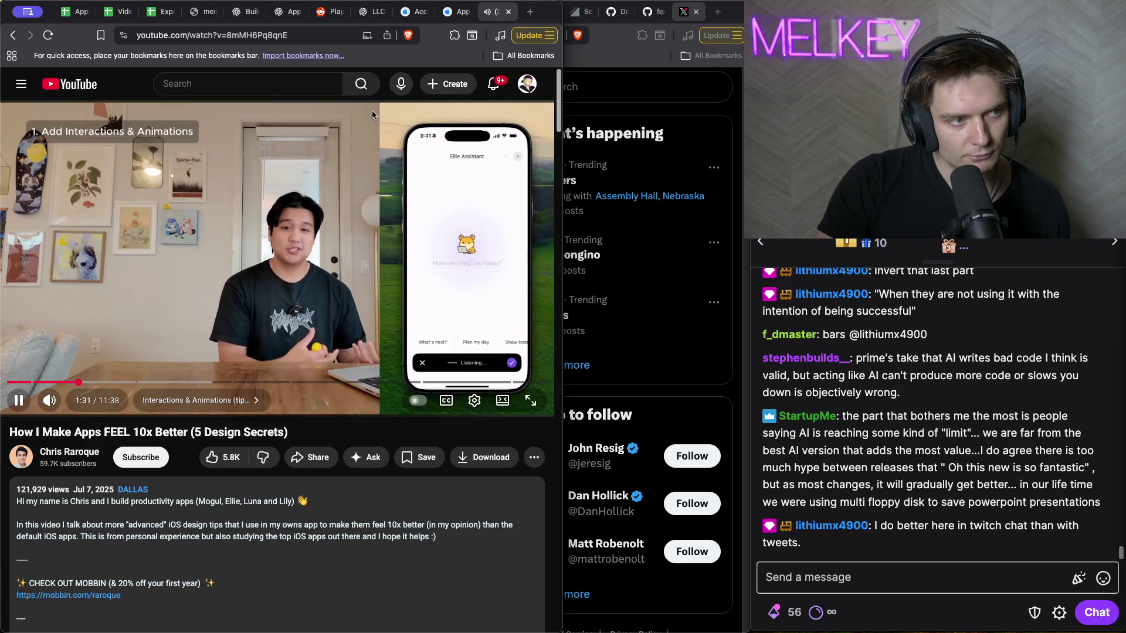
left_click(216, 283)
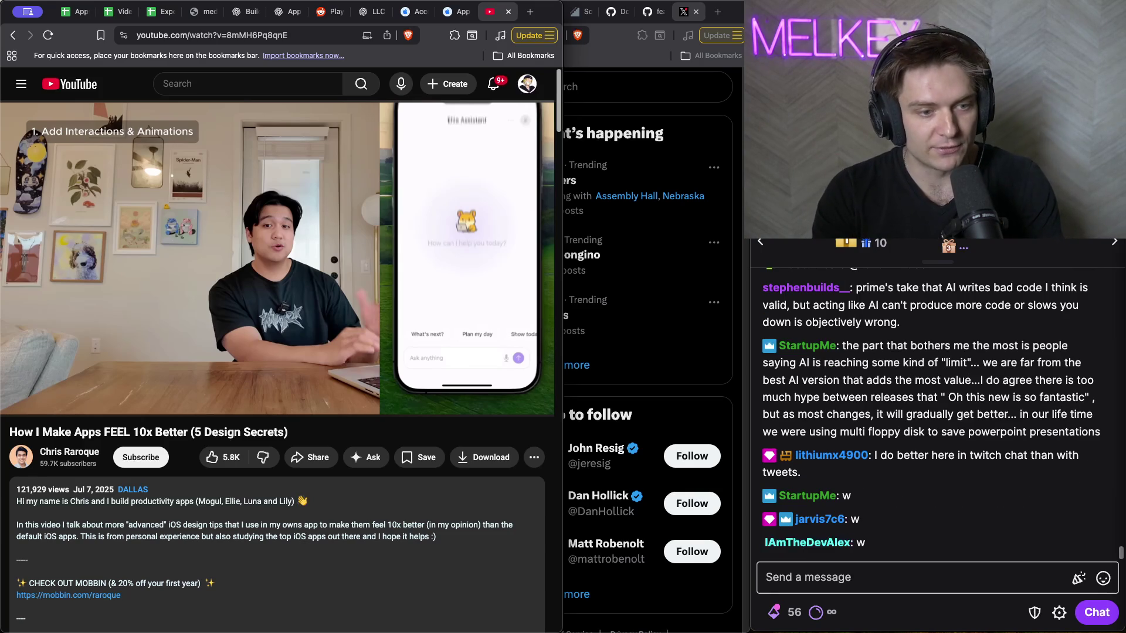
key("super+Tab")
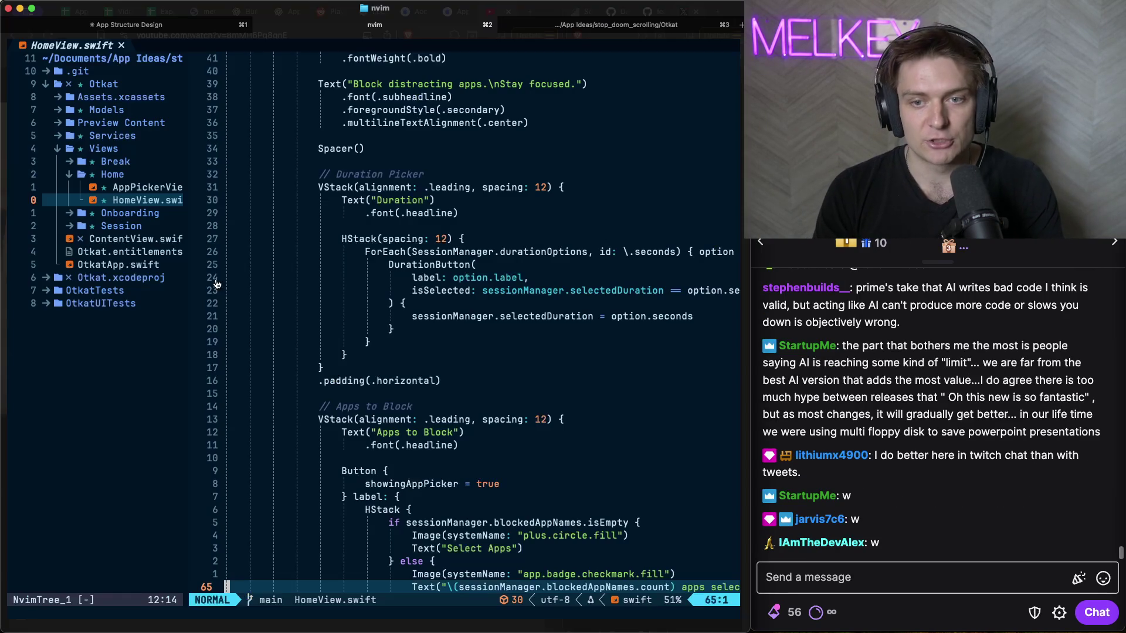
- Jump to the duration picker's HStack line, view the Claude tab, then bring Xcode forward
left_click(345, 239)
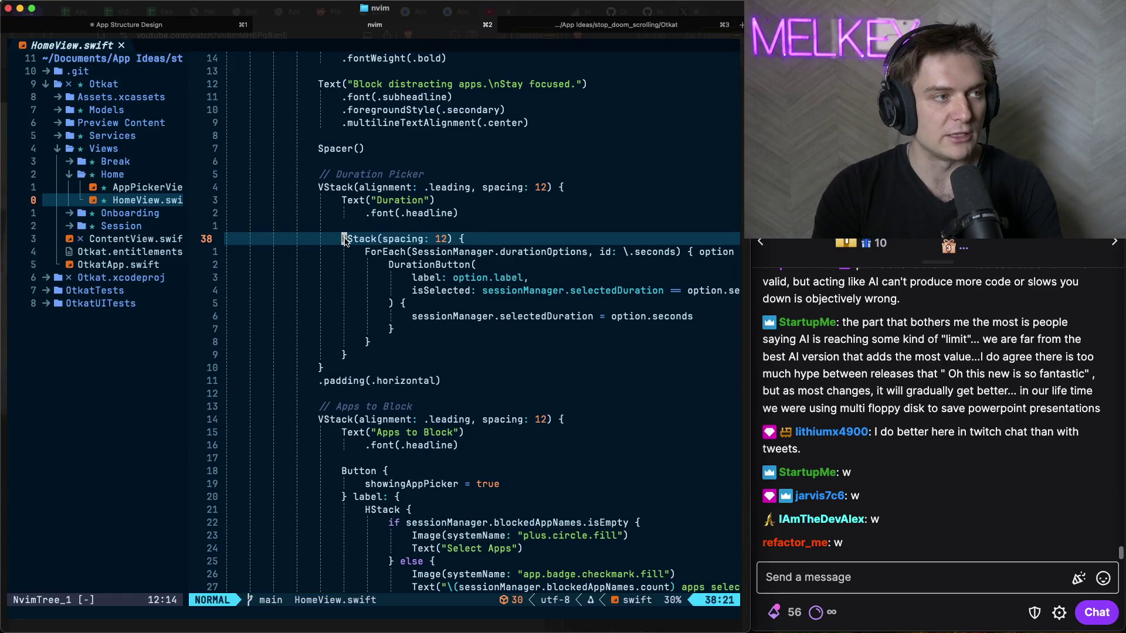
key("super+1")
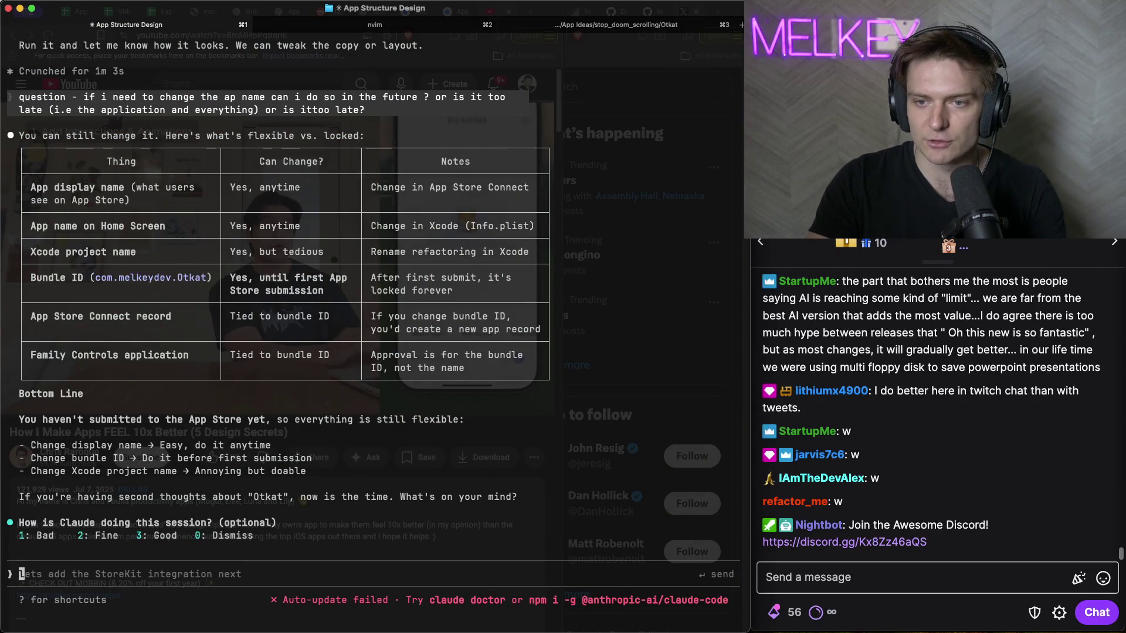
key("super+Tab")
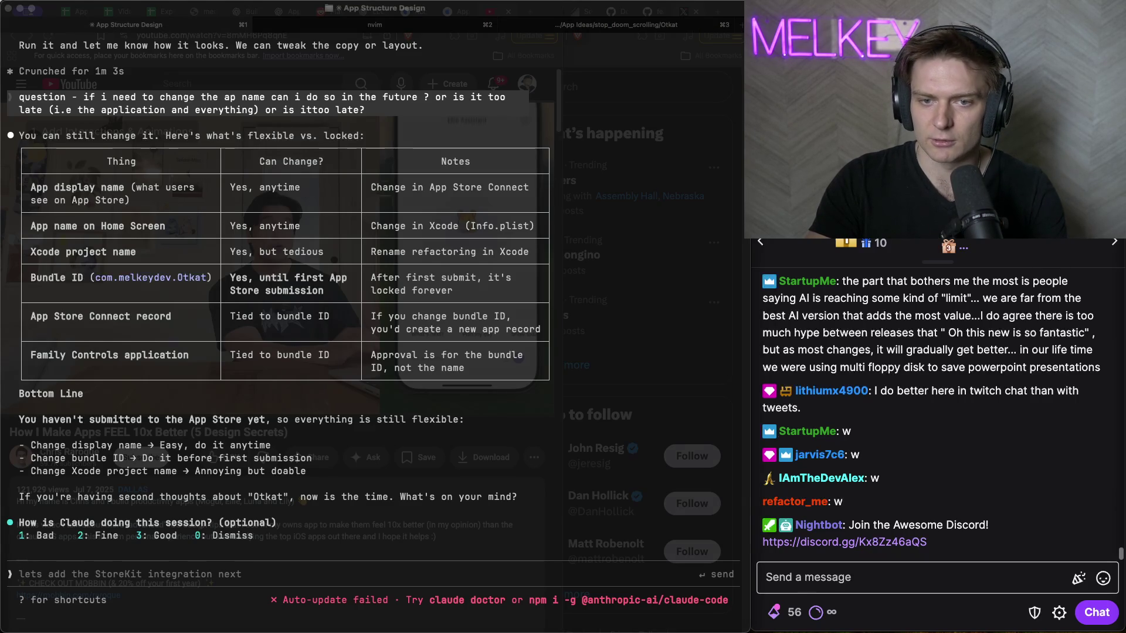
key("super+Tab")
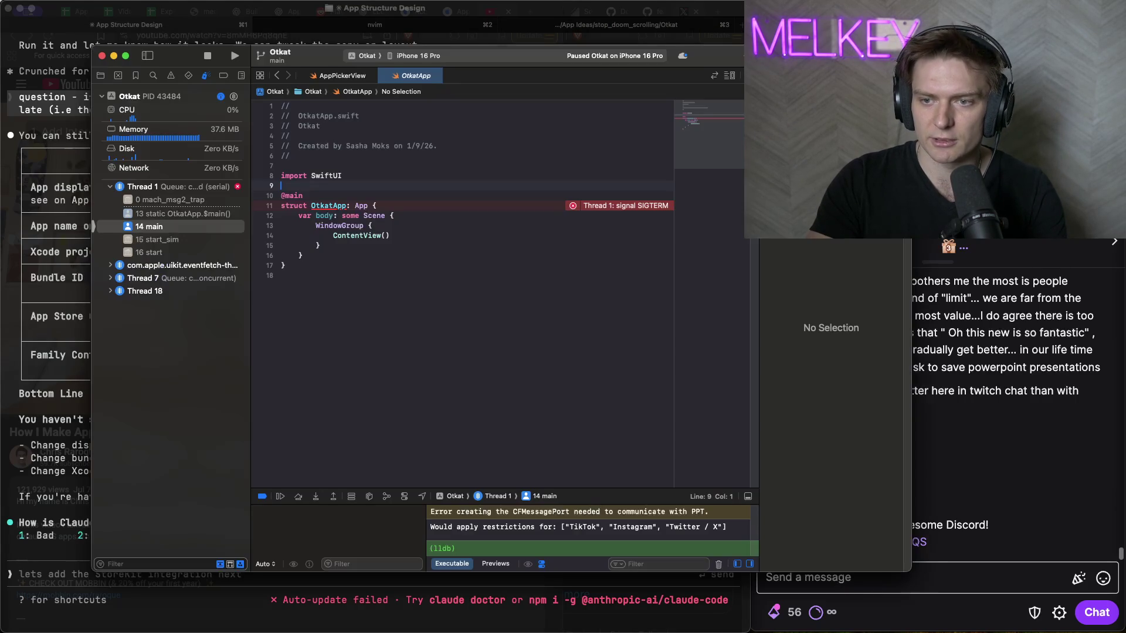
- Rerun Otkat from Xcode, replacing the running instance with a fresh launch
left_click(428, 326)
key("super+r")
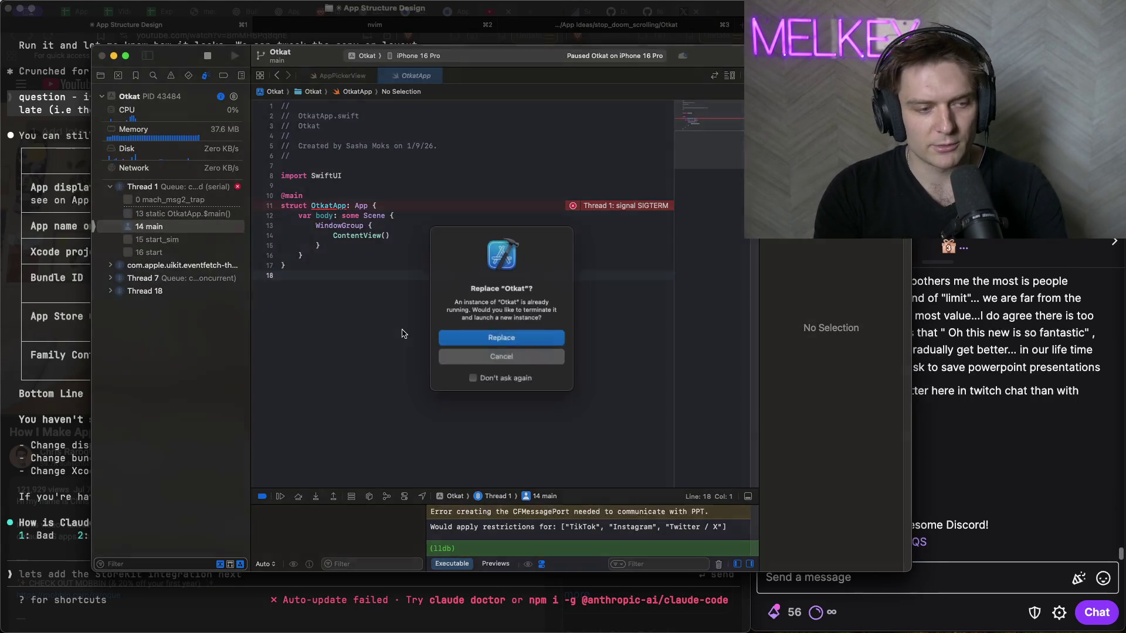
left_click(497, 343)
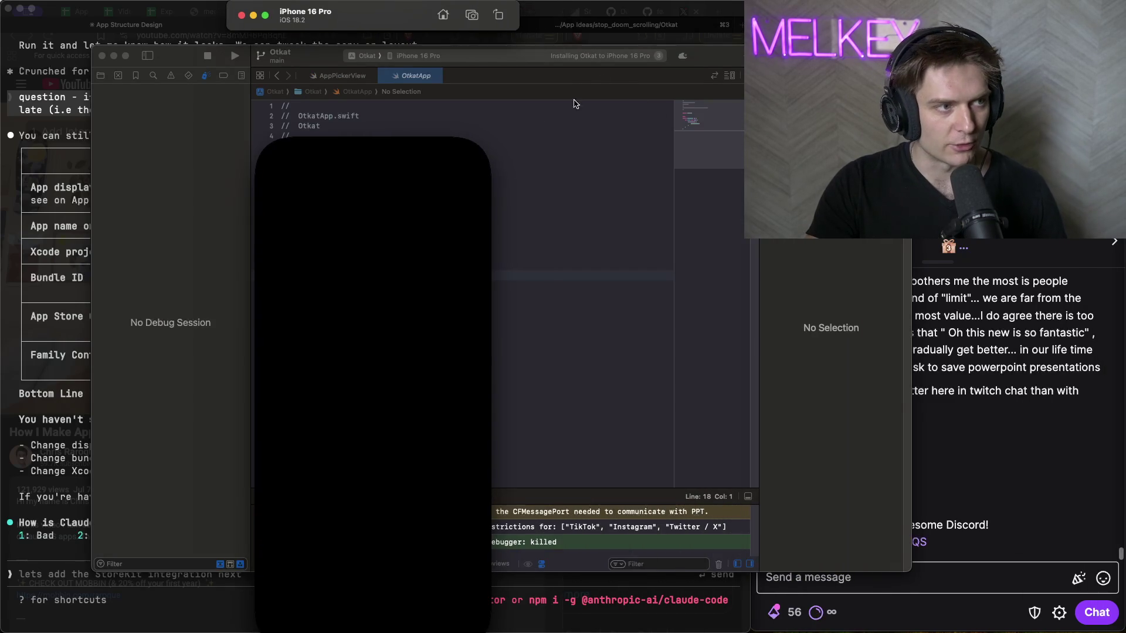
- Move between Simulator, Xcode and the Claude terminal, then hide the terminal to reveal the browser
key("super+Tab")
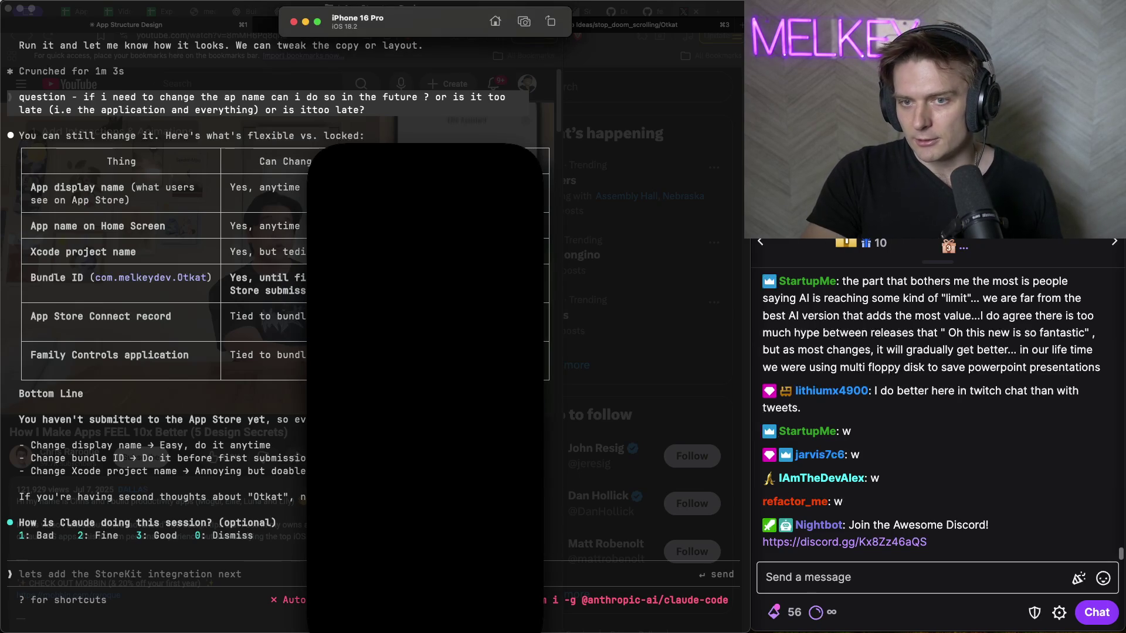
key("super+Tab")
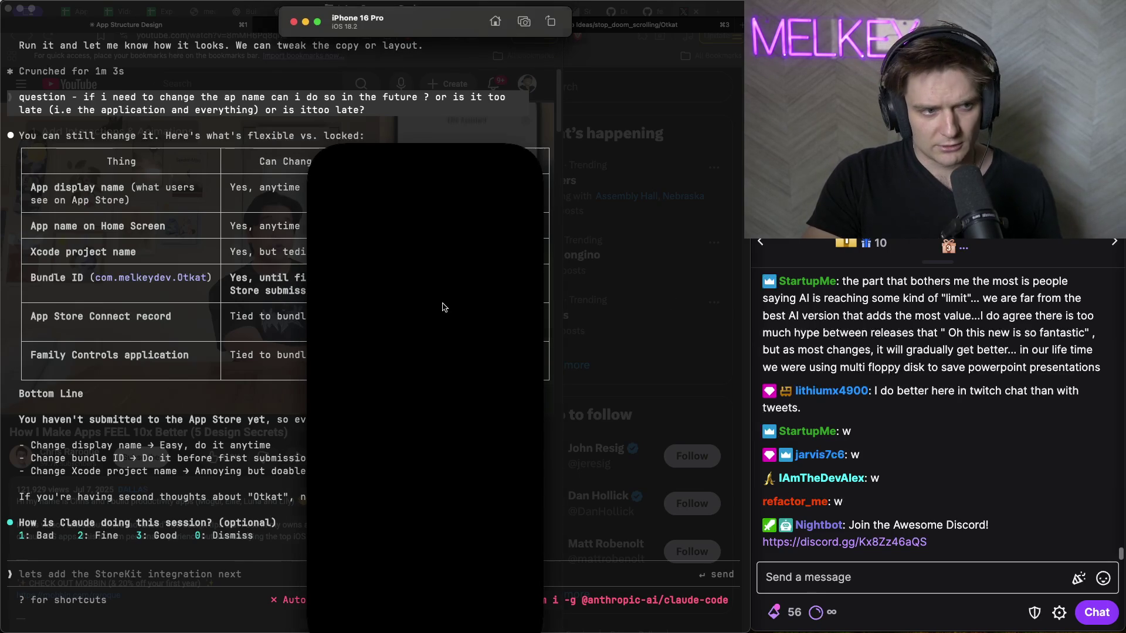
key("super+Tab")
key("super+Tab")
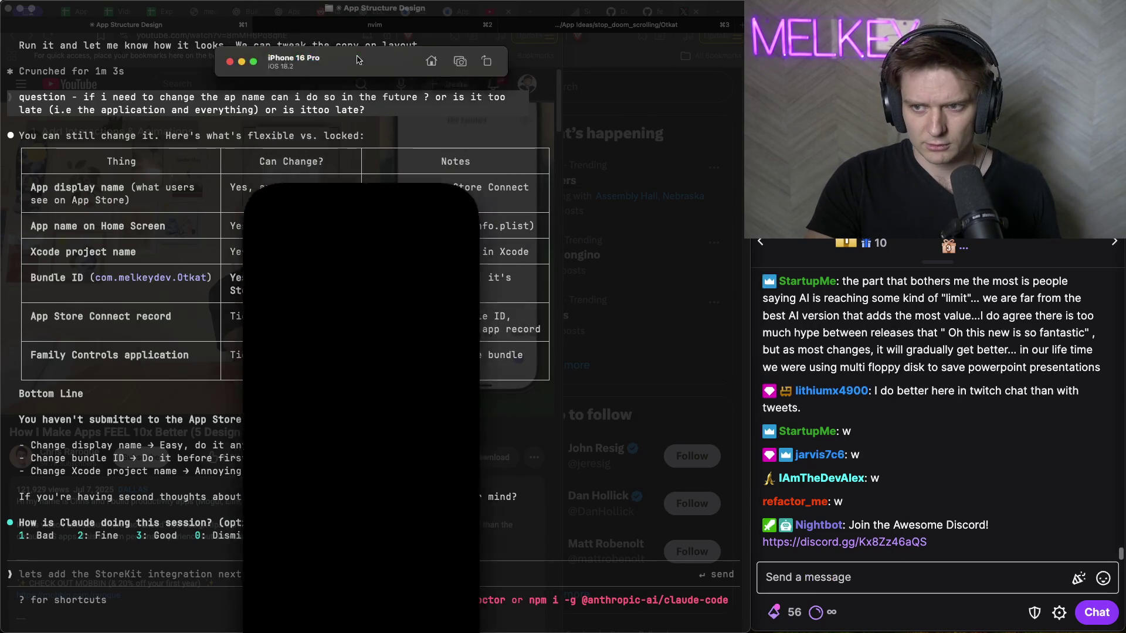
key("super+Tab")
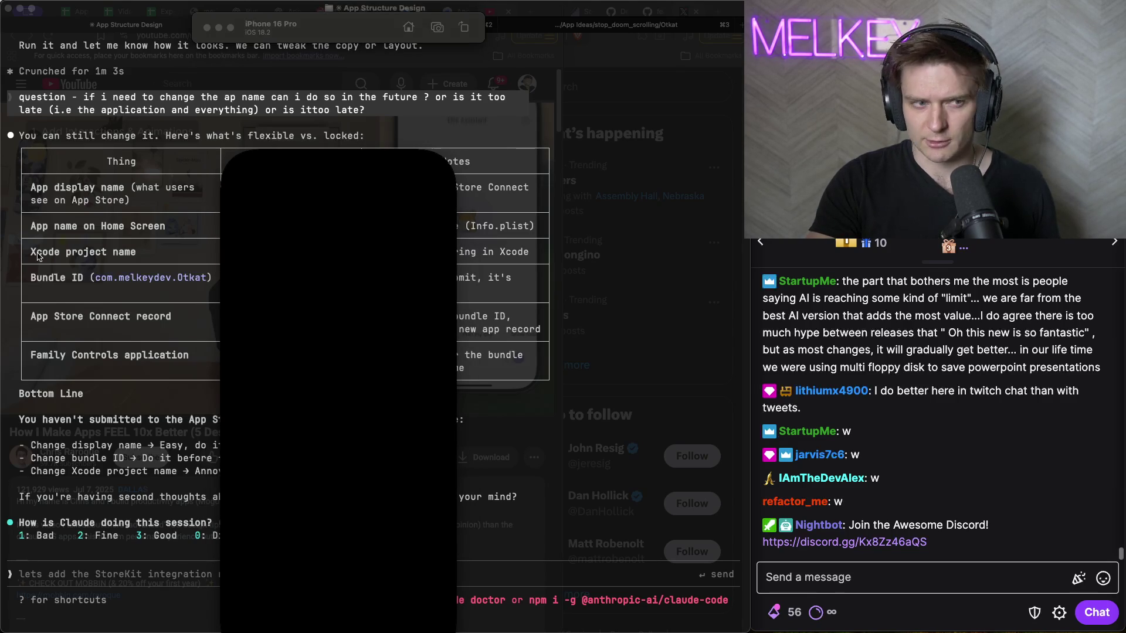
key("super+Tab")
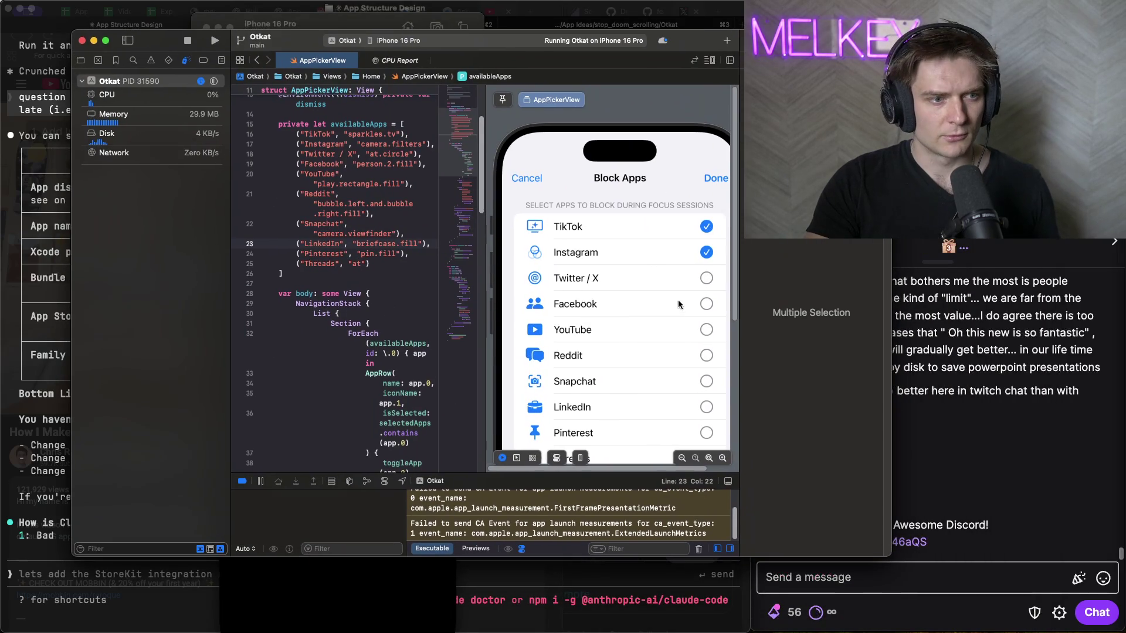
key("super+h")
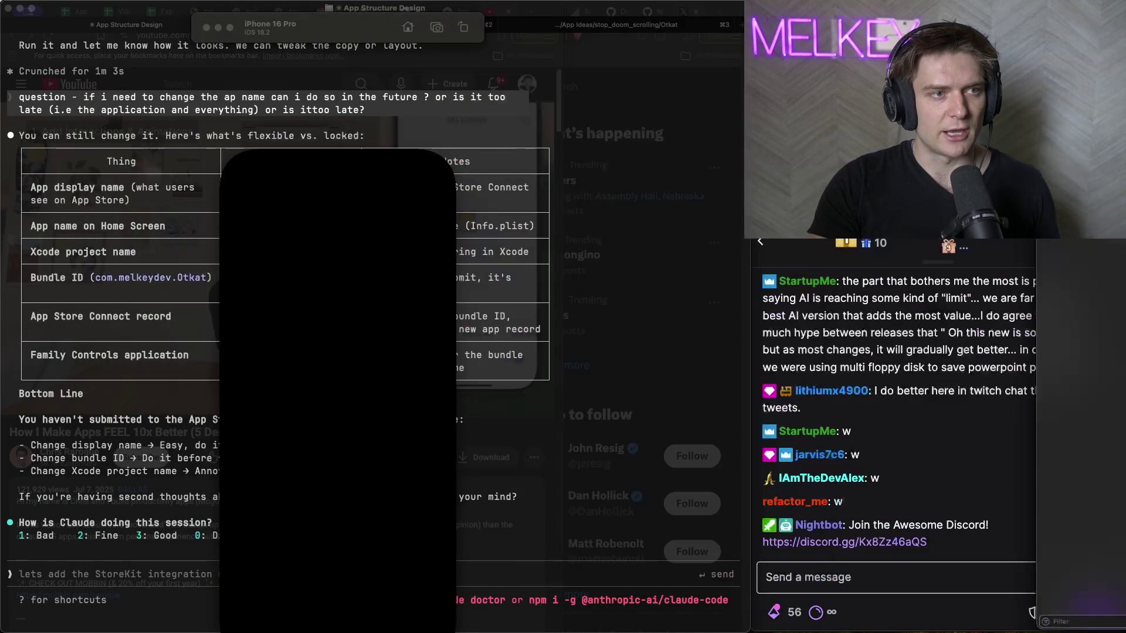
key("super+h")
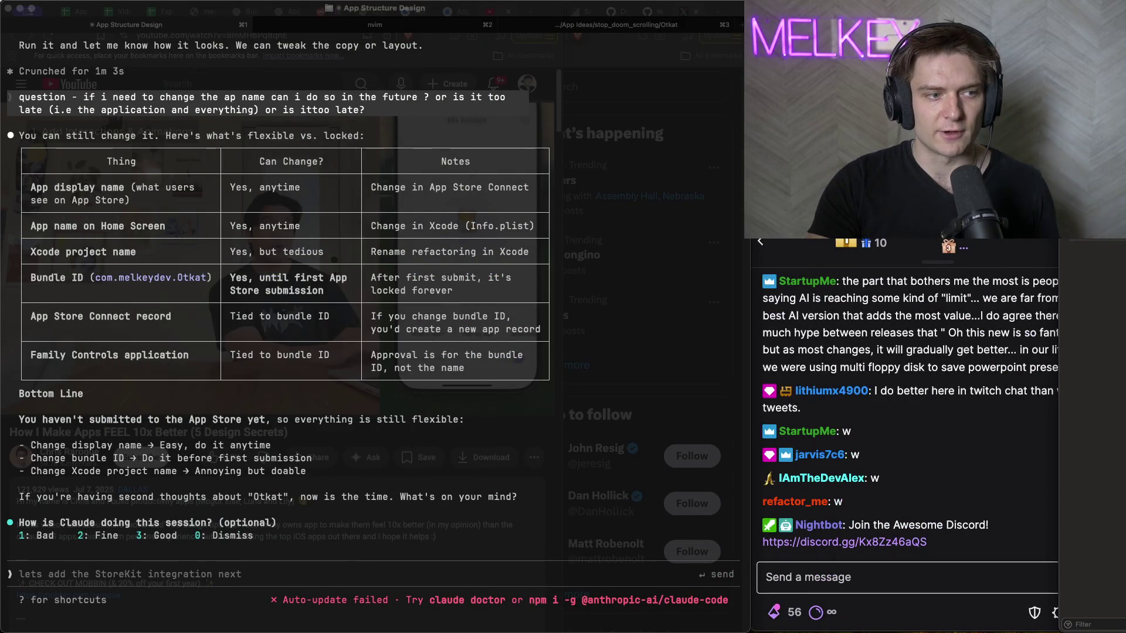
left_click(654, 229)
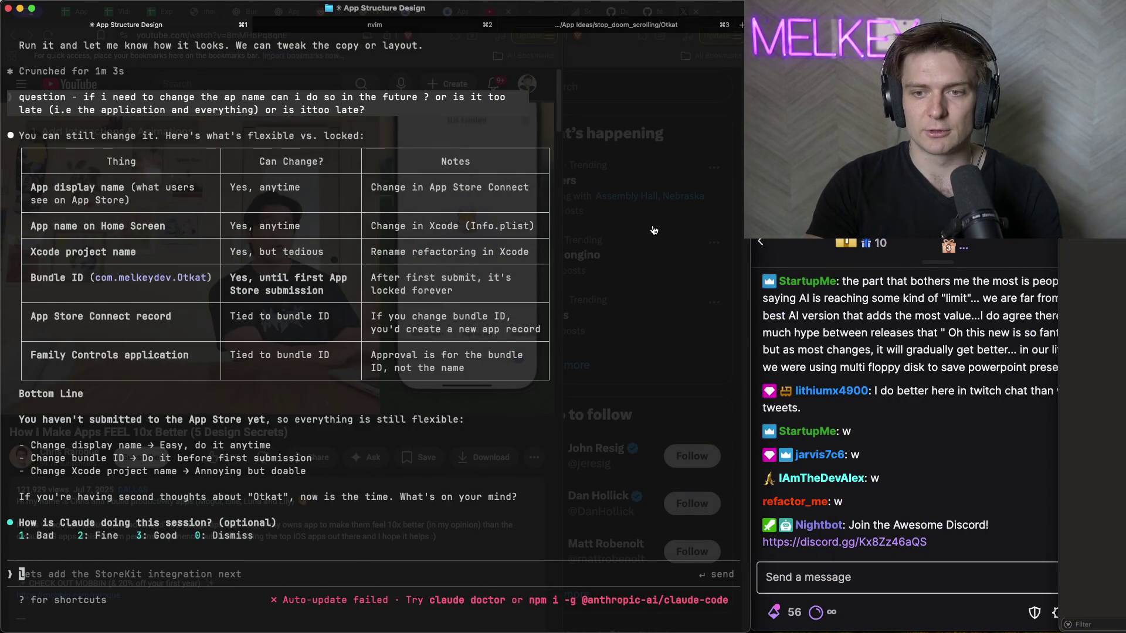
key("super+h")
- Pause and resume the design-tips video, stopping at 2:07 before playing on
left_click(146, 353)
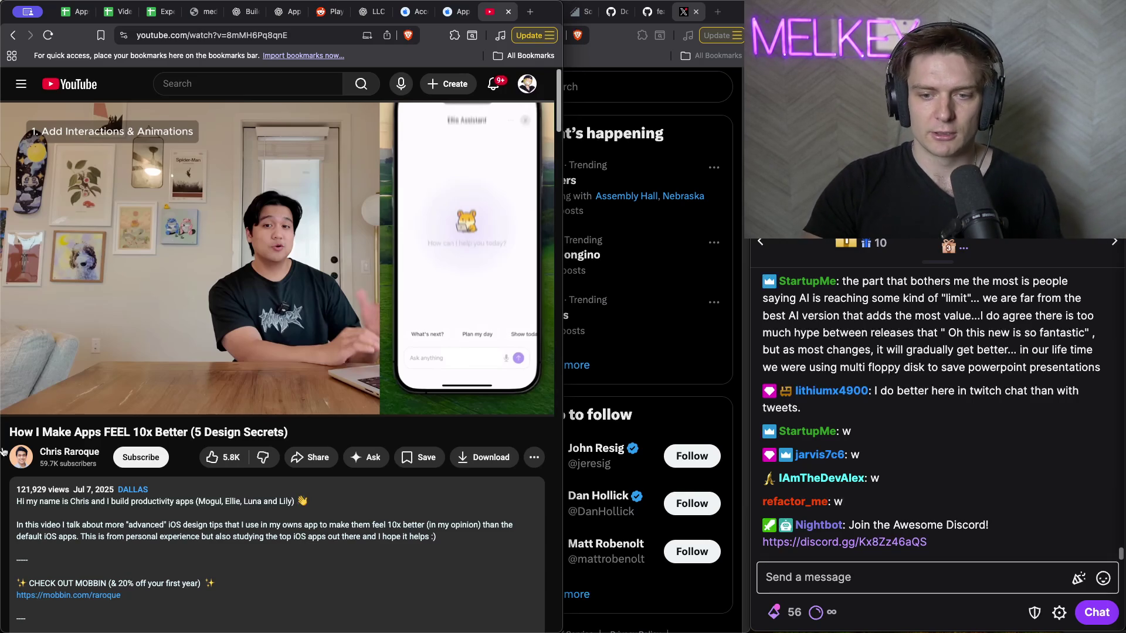
mouse_move(106, 308)
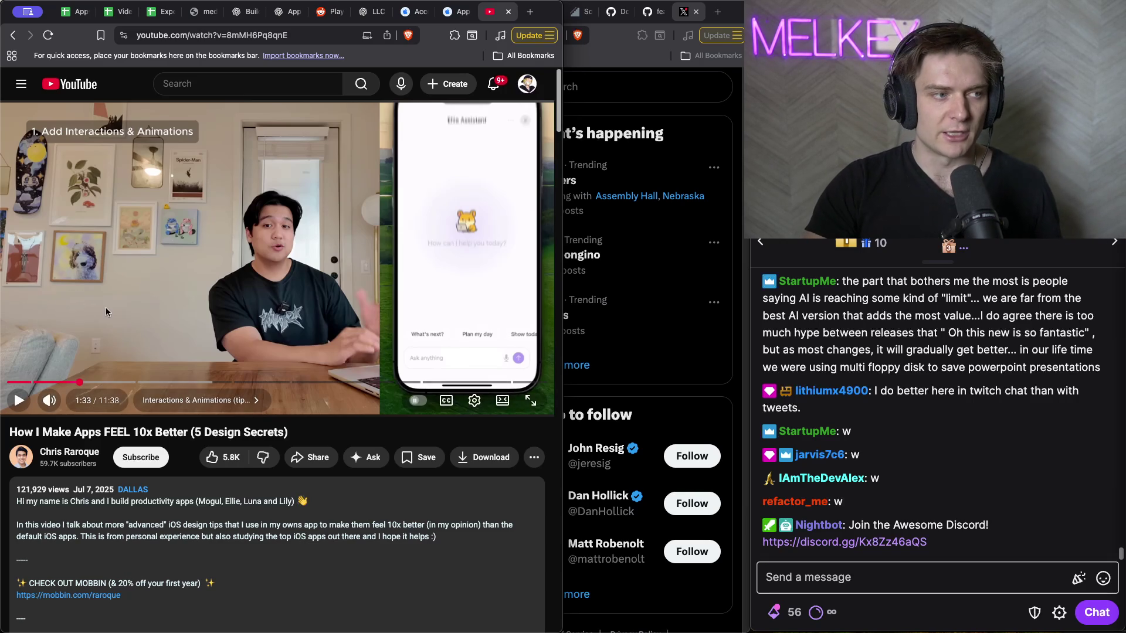
left_click(117, 268)
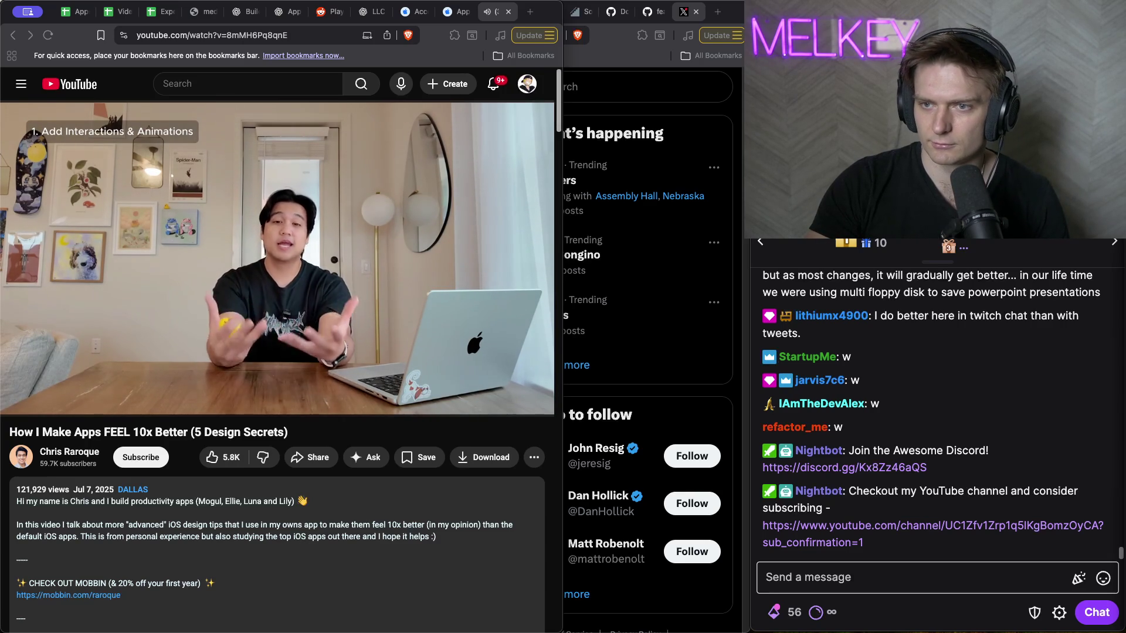
left_click(909, 577)
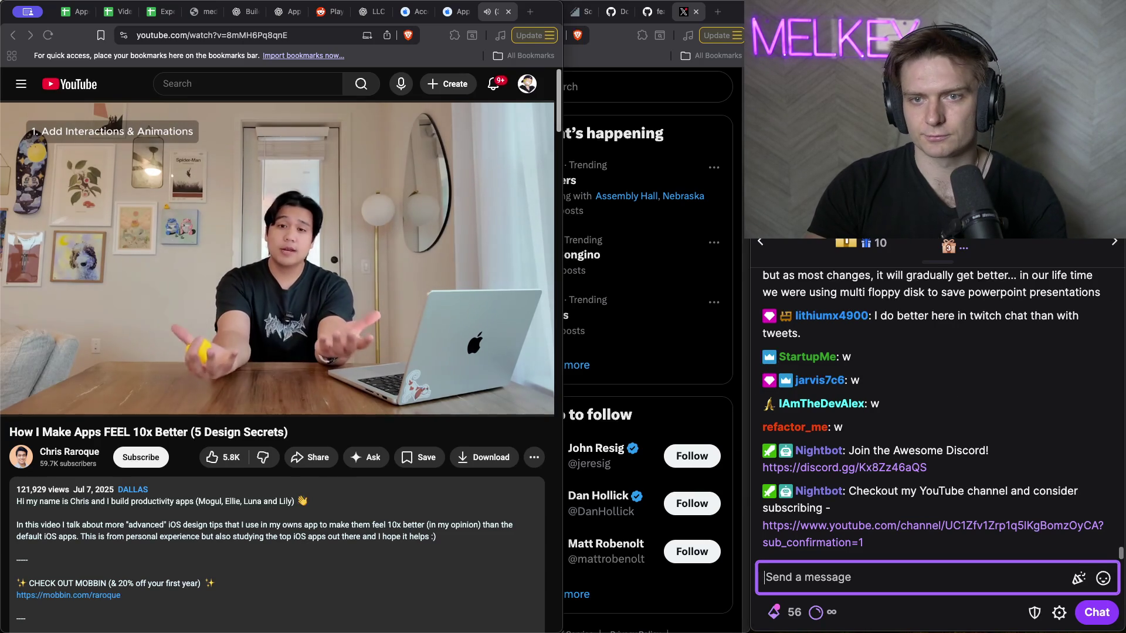
key("Escape")
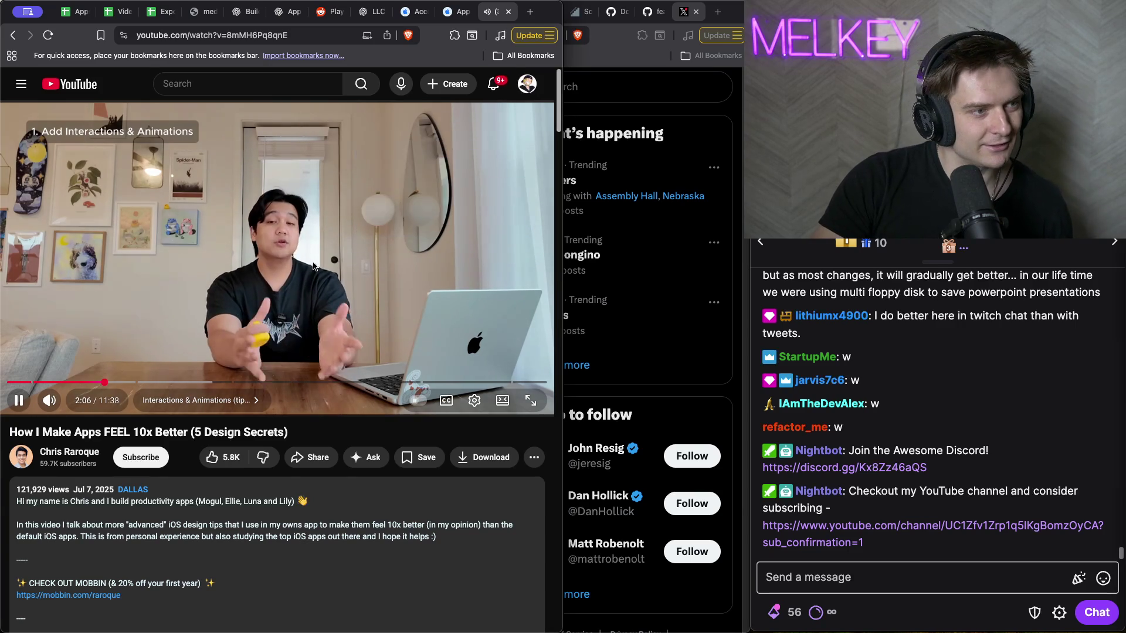
left_click(312, 273)
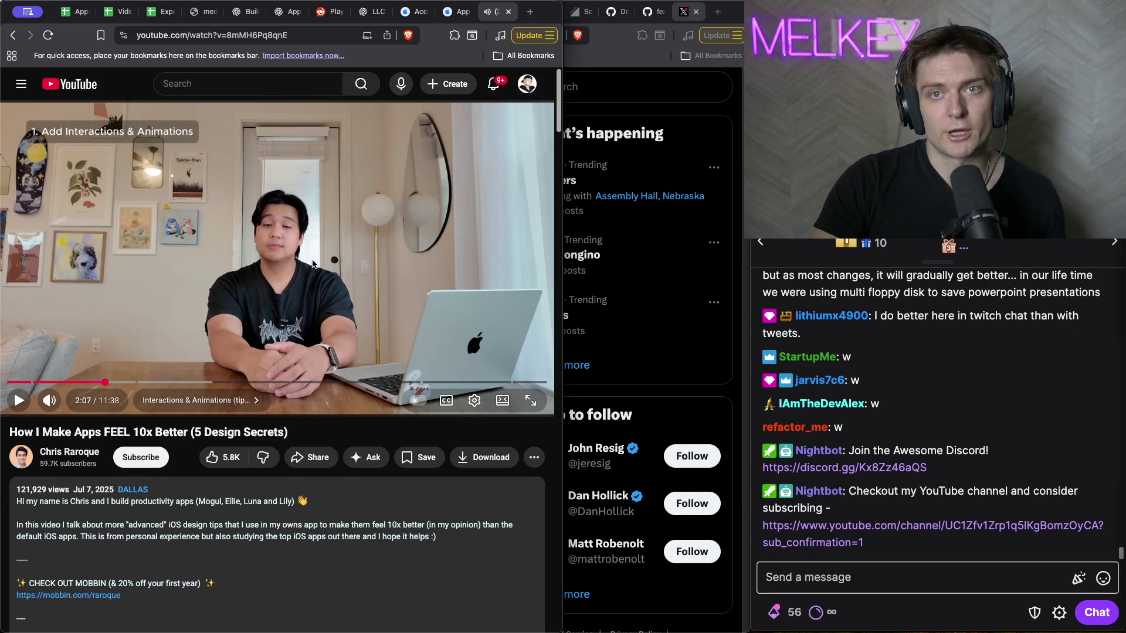
left_click(303, 213)
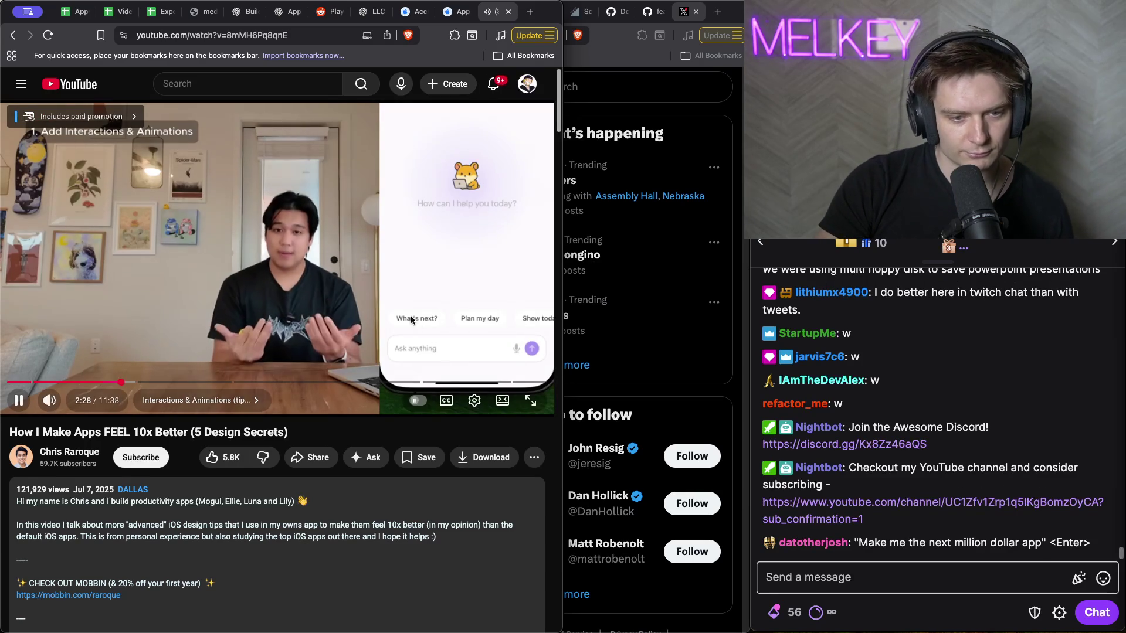
- Pause the design-tips video at 2:28 and hide the YouTube window
left_click(182, 231)
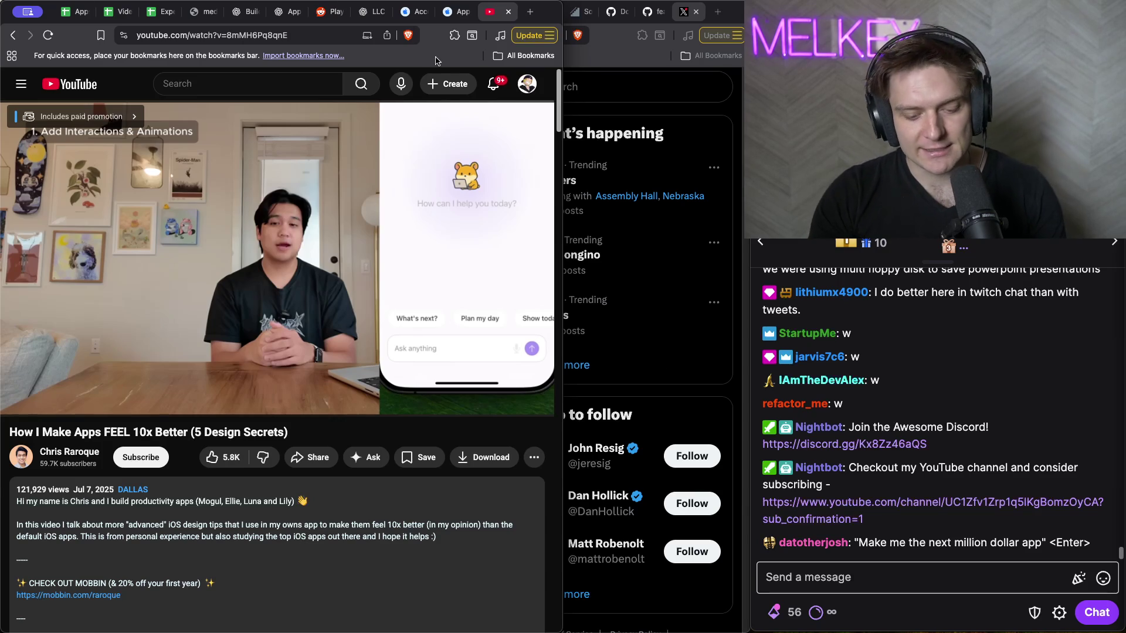
key("super+grave")
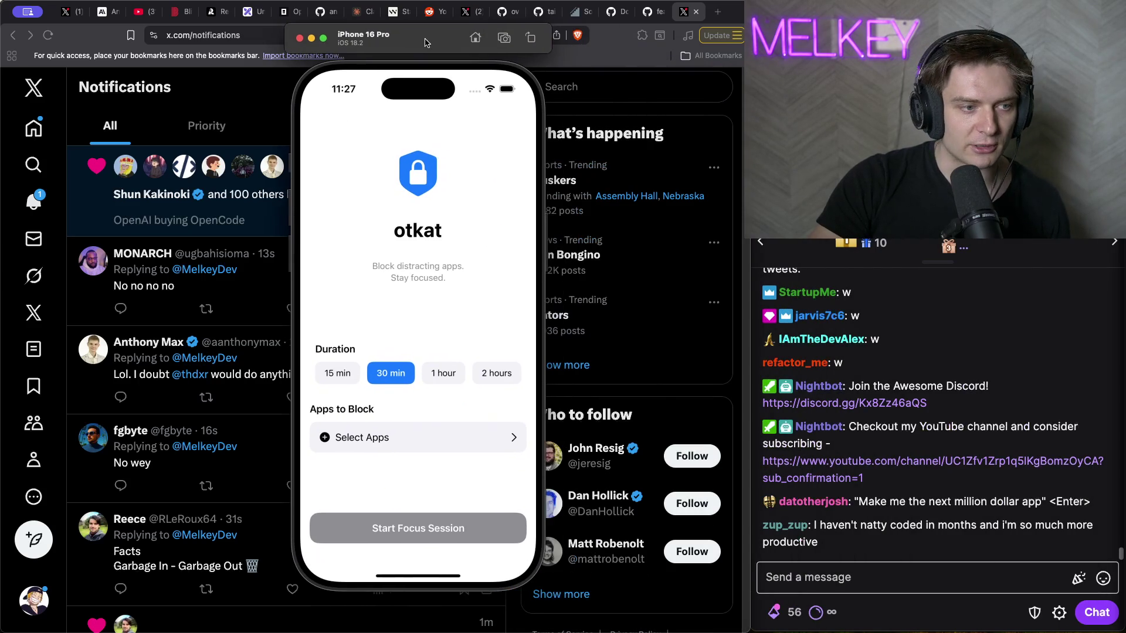
- Start a 1-hour otkat focus session blocking TikTok and Instagram
left_click(341, 375)
left_click(392, 374)
left_click(441, 373)
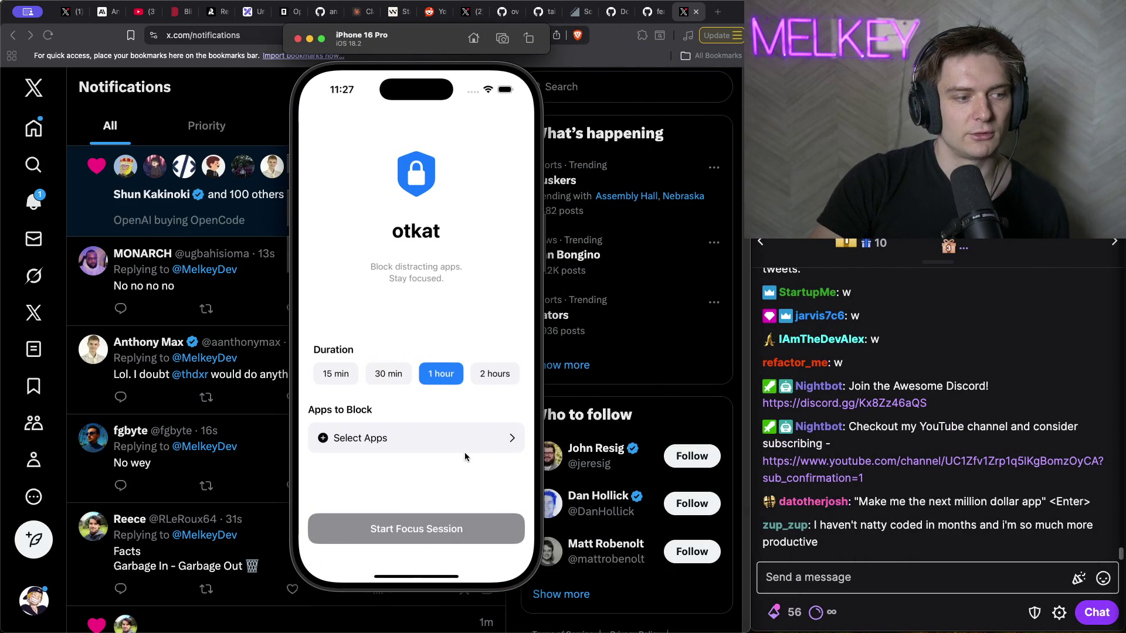
left_click(463, 446)
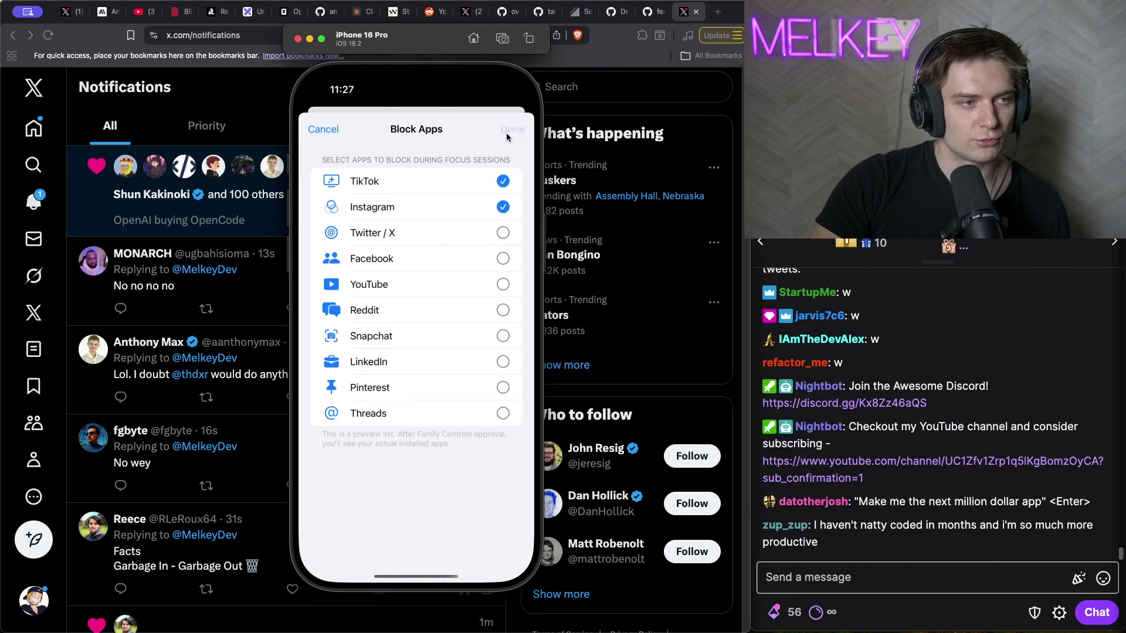
left_click(508, 132)
left_click(416, 528)
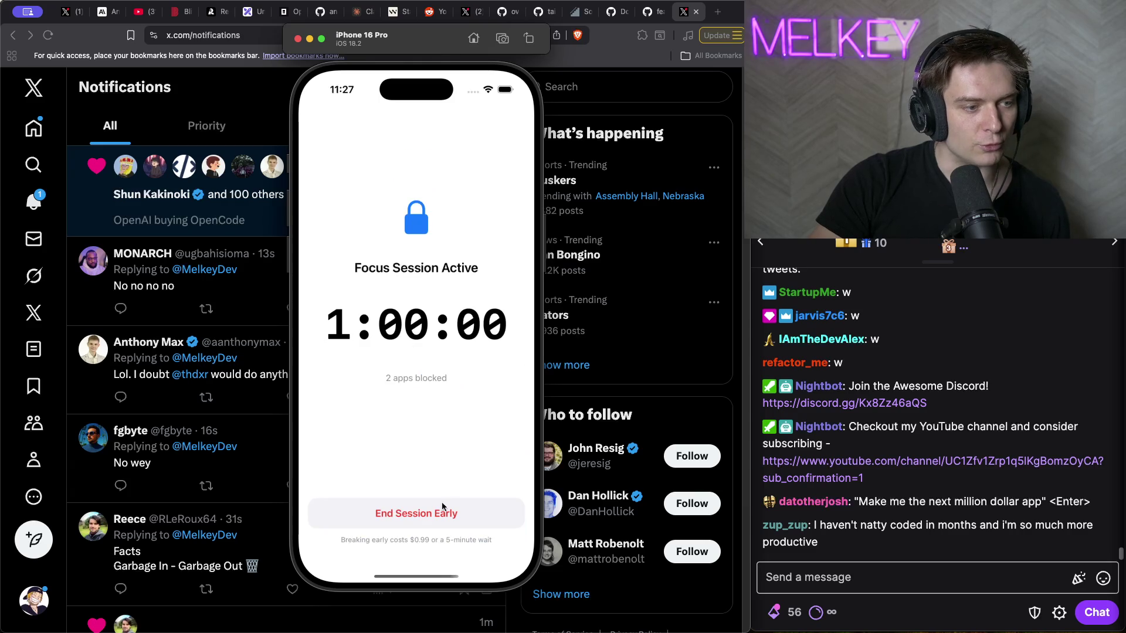
- End the session early via Free Exit, entering 'i am breaking my focus', then hide the Simulator
left_click(442, 514)
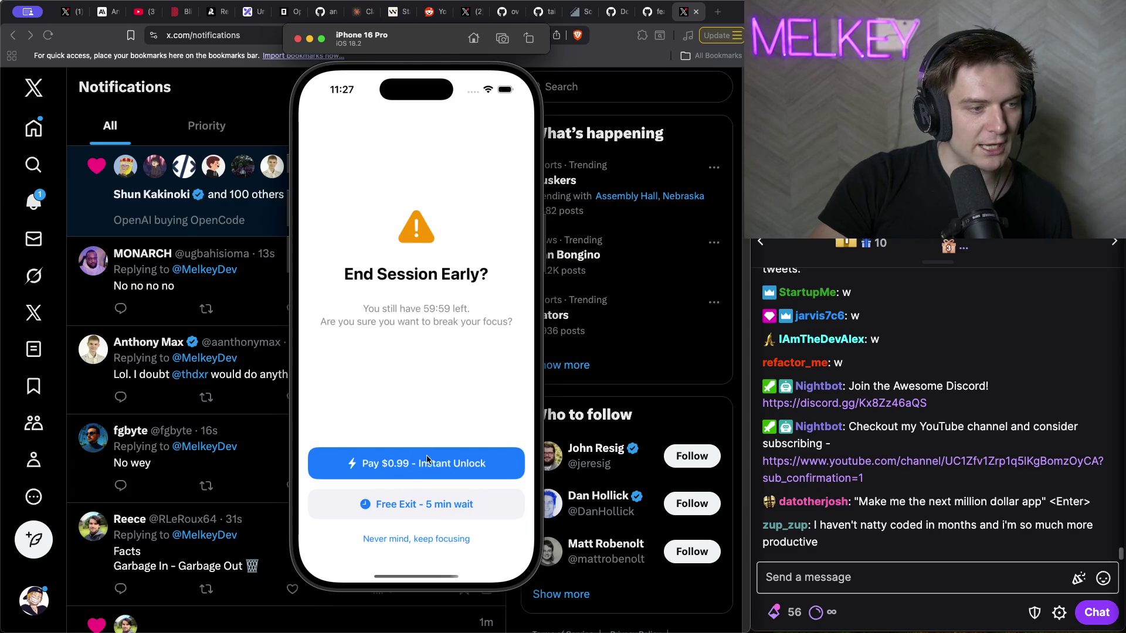
left_click(430, 508)
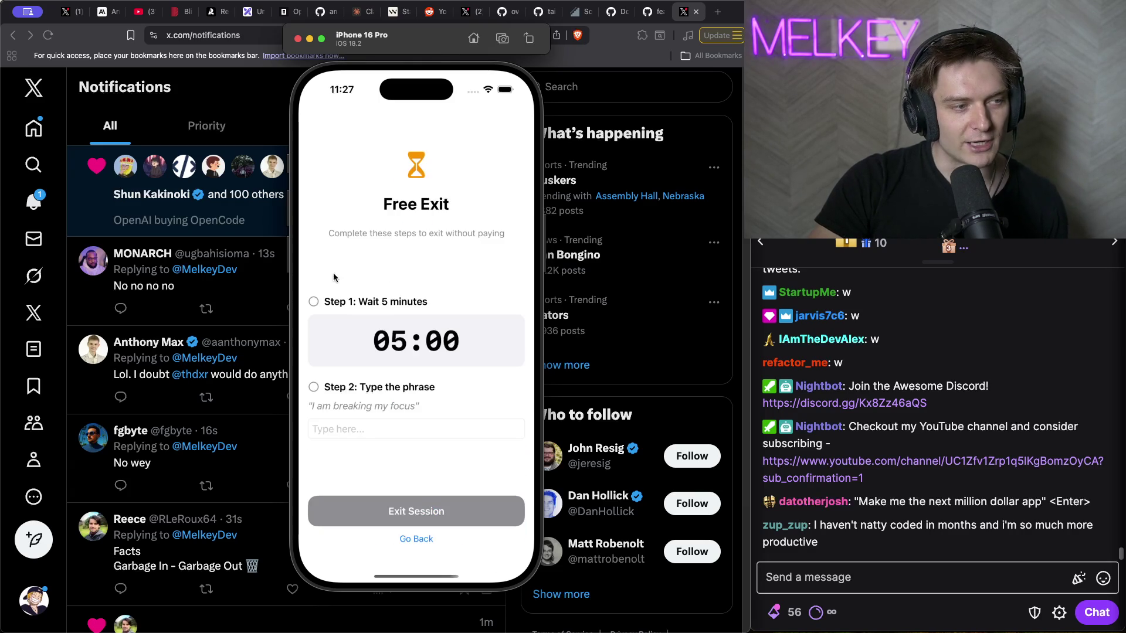
left_click(418, 431)
type("i am breaking my focus")
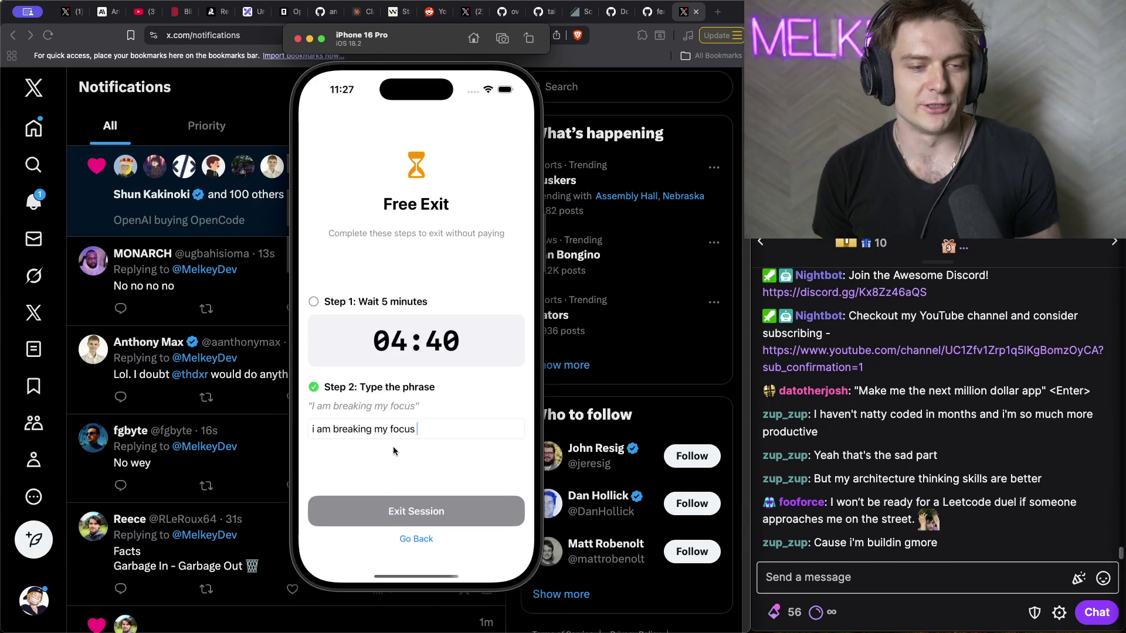
key("super+Tab")
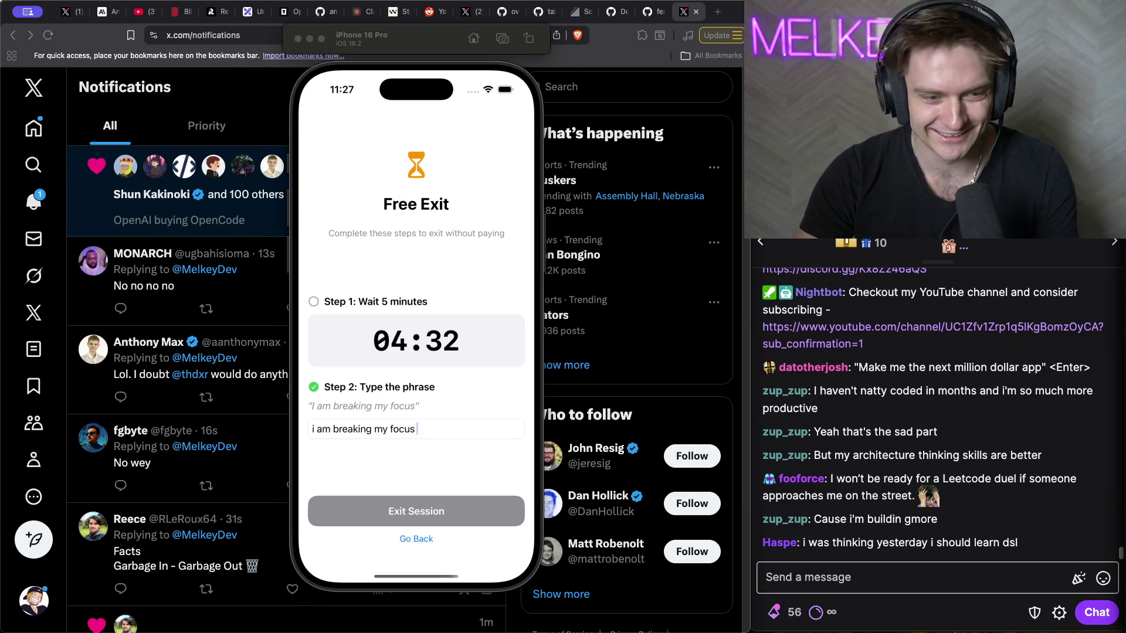
key("super+h")
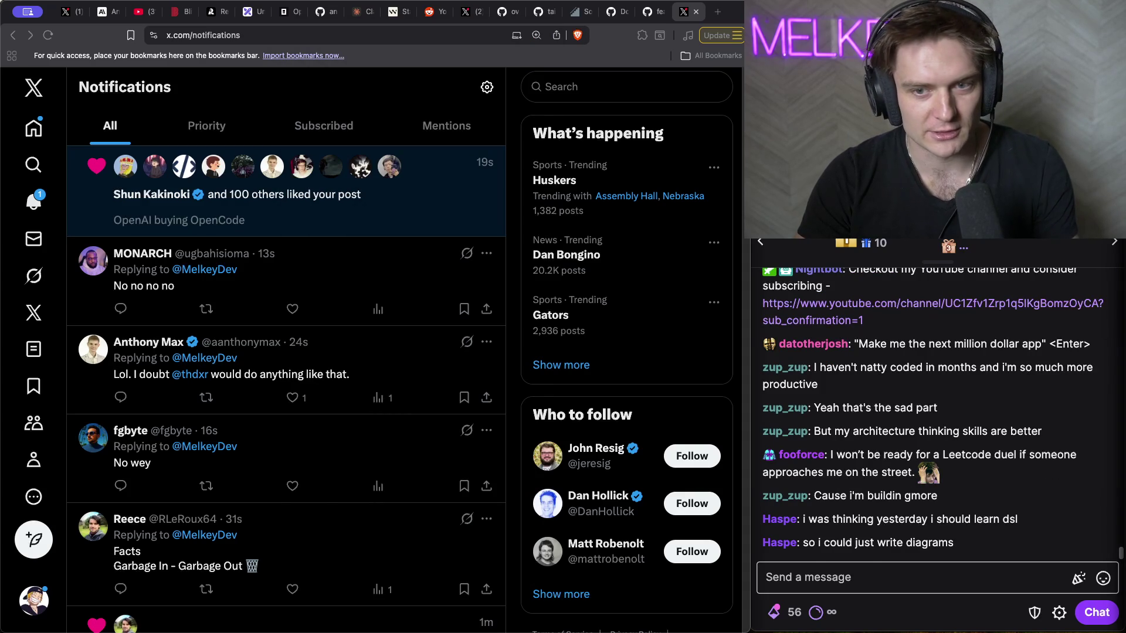
- Back out of Free Exit with 'Never mind, keep focusing' to resume the hour countdown
key("super+Tab")
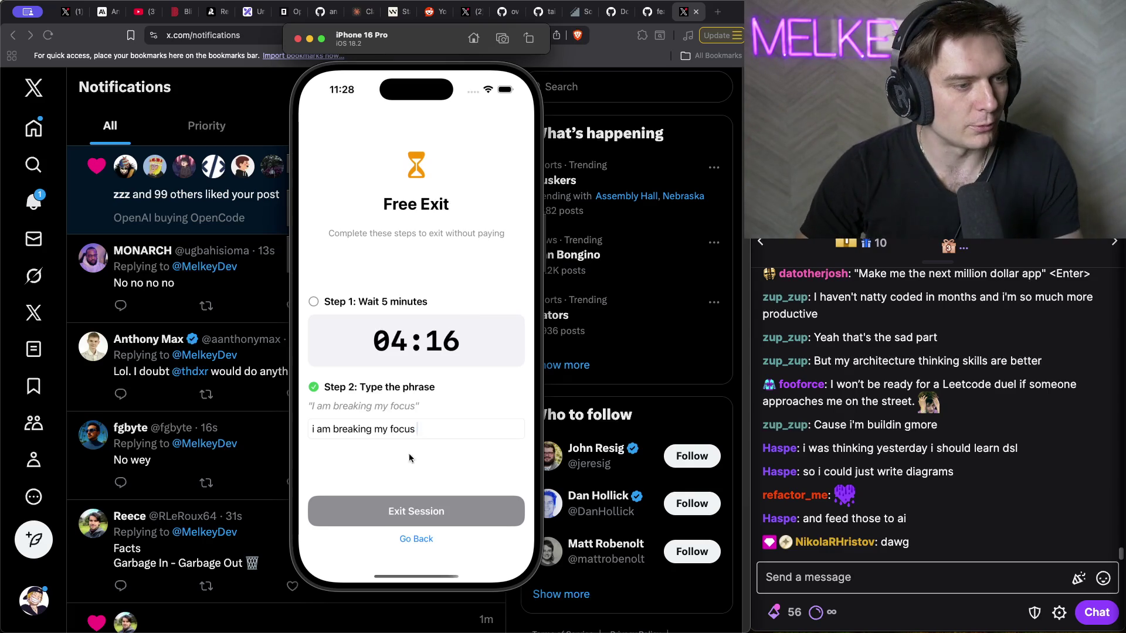
left_click(422, 540)
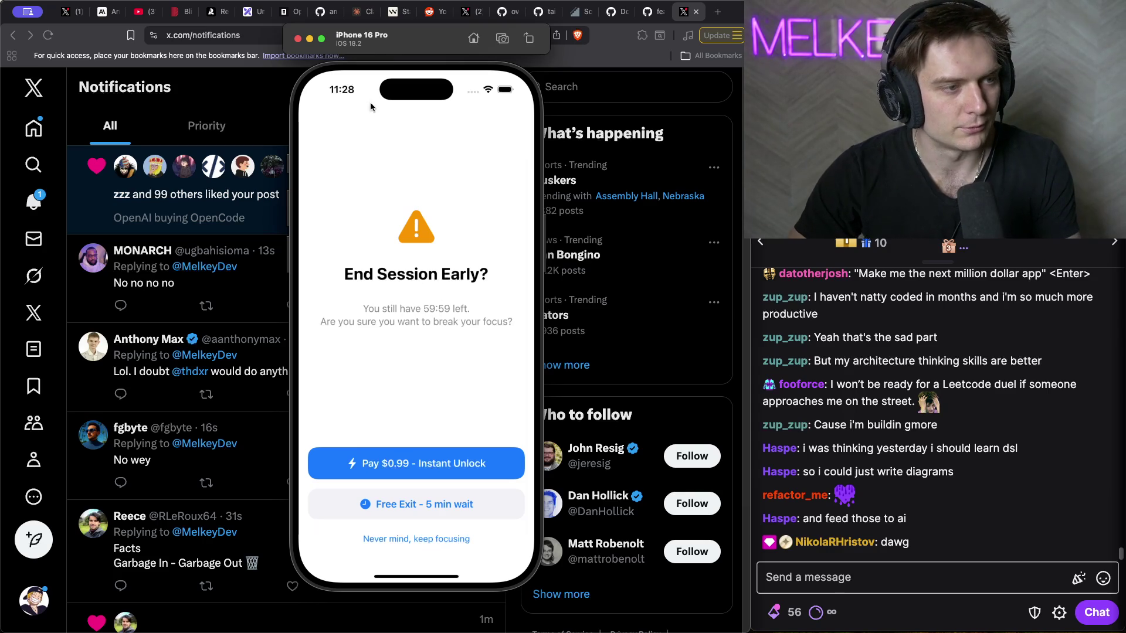
left_click(437, 539)
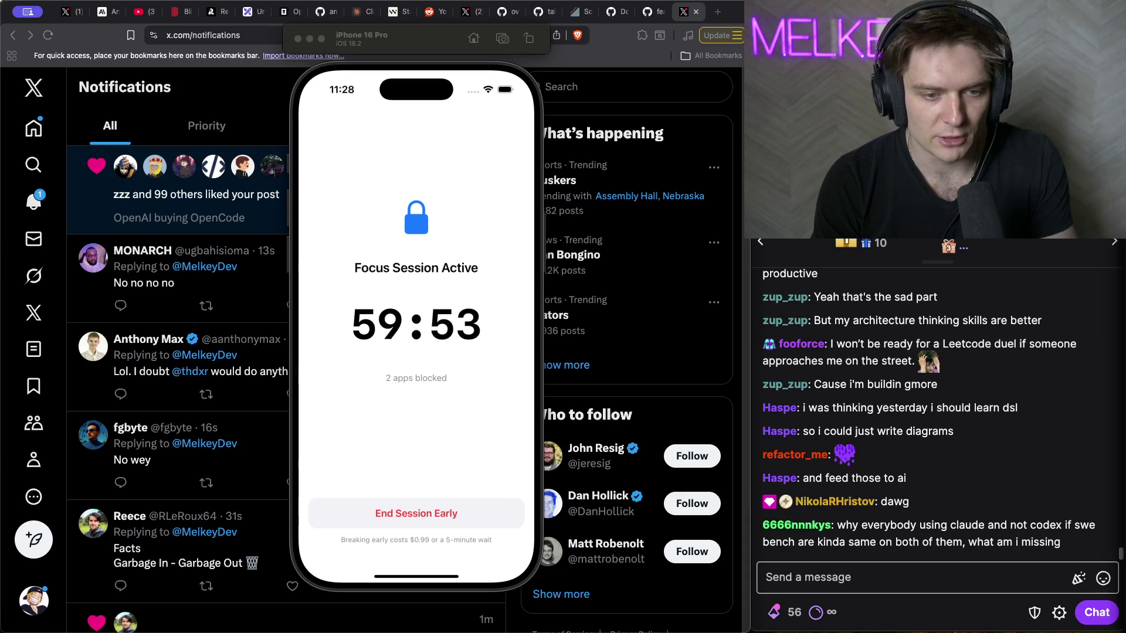
key("super+h")
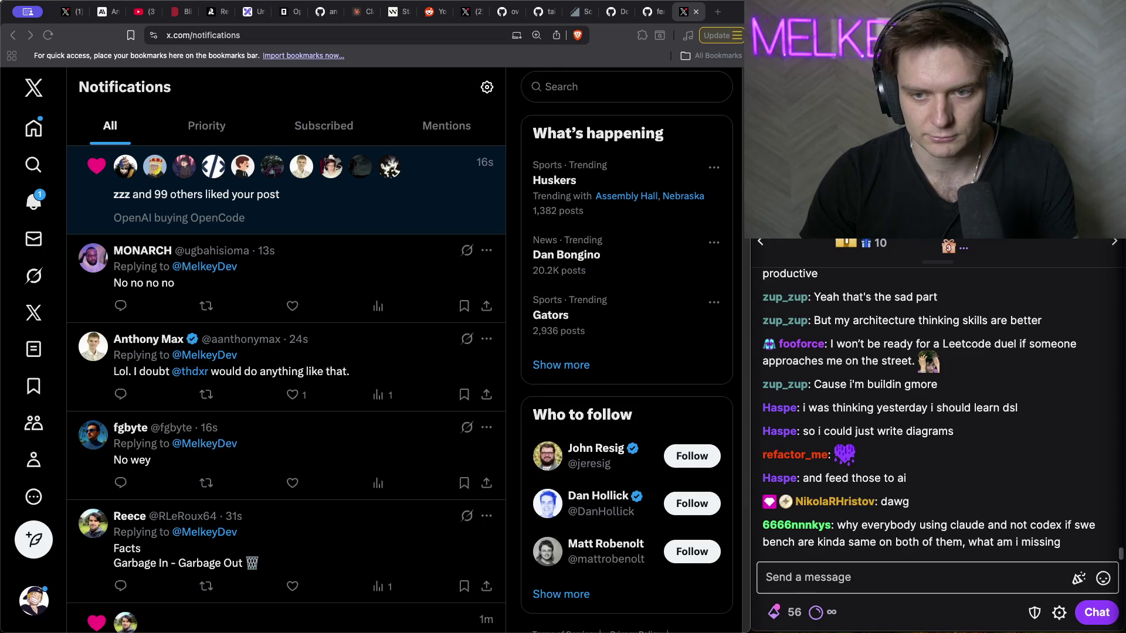
key("super+Tab")
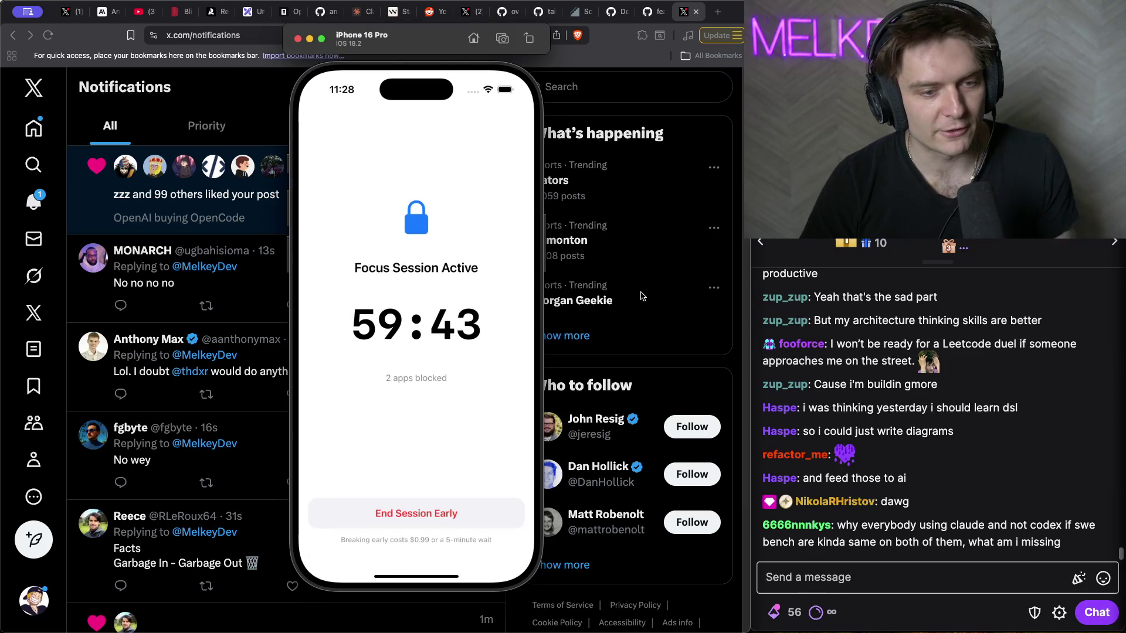